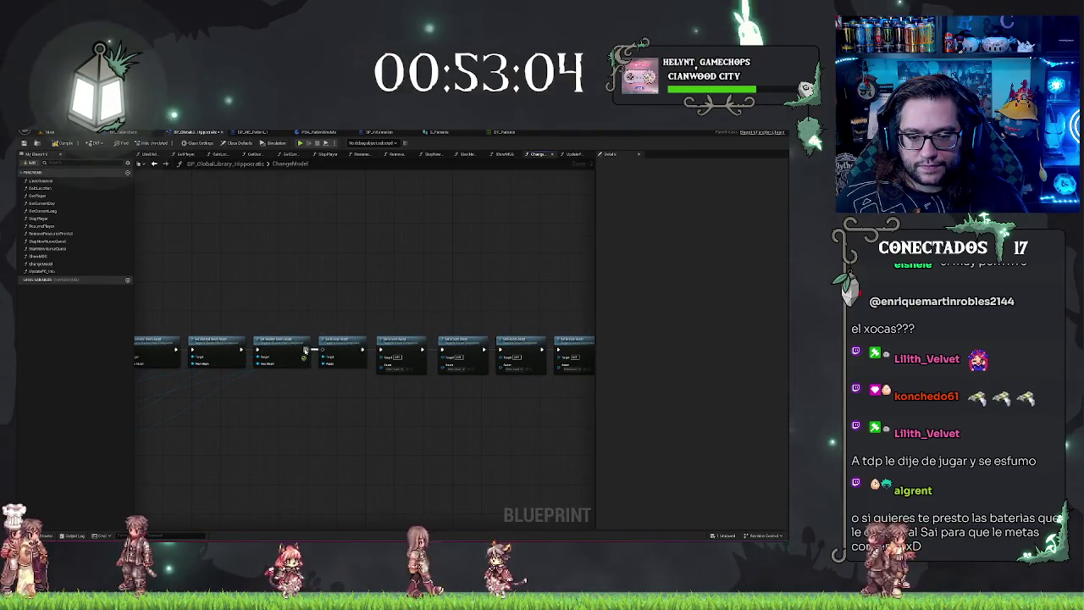
- Add a Get Hair node from the cast's As BP Patient output
{"action": "mouse_move", "coordinate": [376, 425]}
{"action": "left_mouse_down"}
{"action": "mouse_move", "coordinate": [455, 392]}
{"action": "mouse_move", "coordinate": [464, 432]}
{"action": "left_mouse_up"}
{"action": "scroll", "coordinate": [464, 432], "scroll_direction": "up", "scroll_amount": 2}
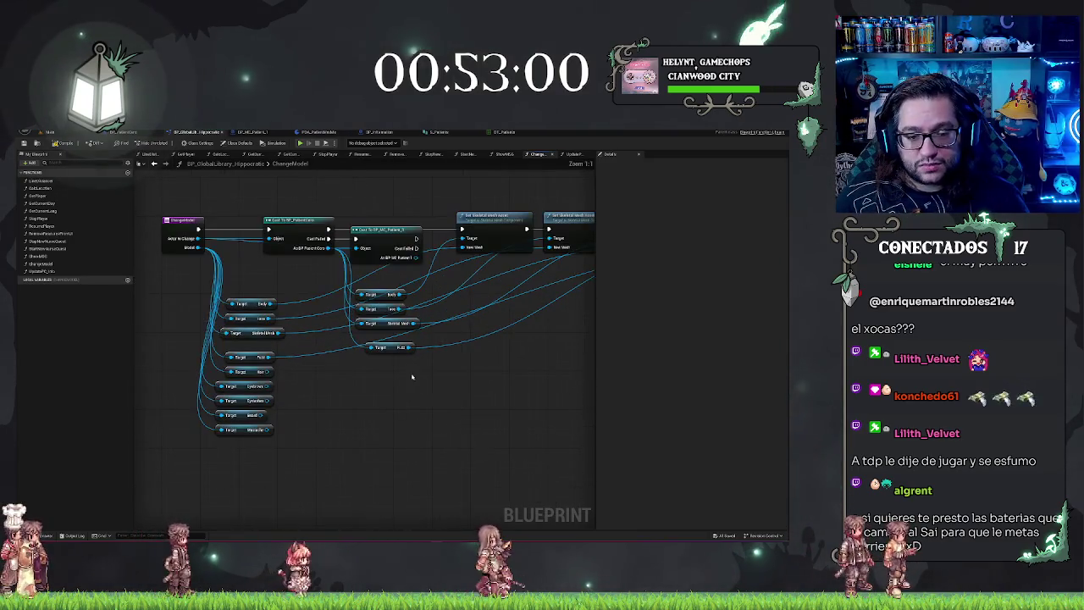
{"action": "scroll", "coordinate": [317, 411], "scroll_direction": "down", "scroll_amount": 1}
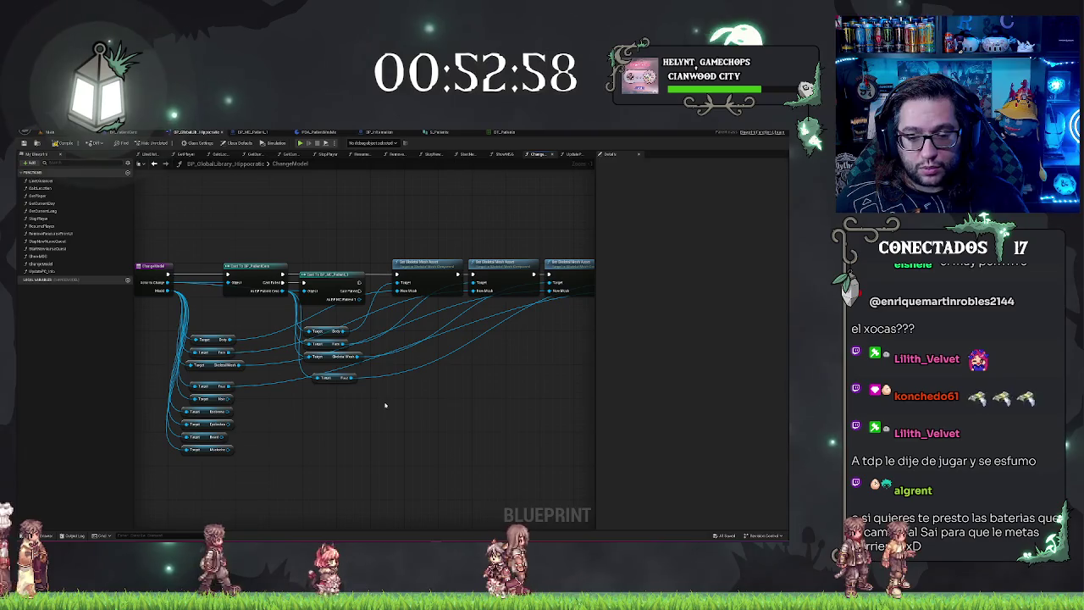
{"action": "left_click_drag", "start_coordinate": [275, 286], "coordinate": [314, 391]}
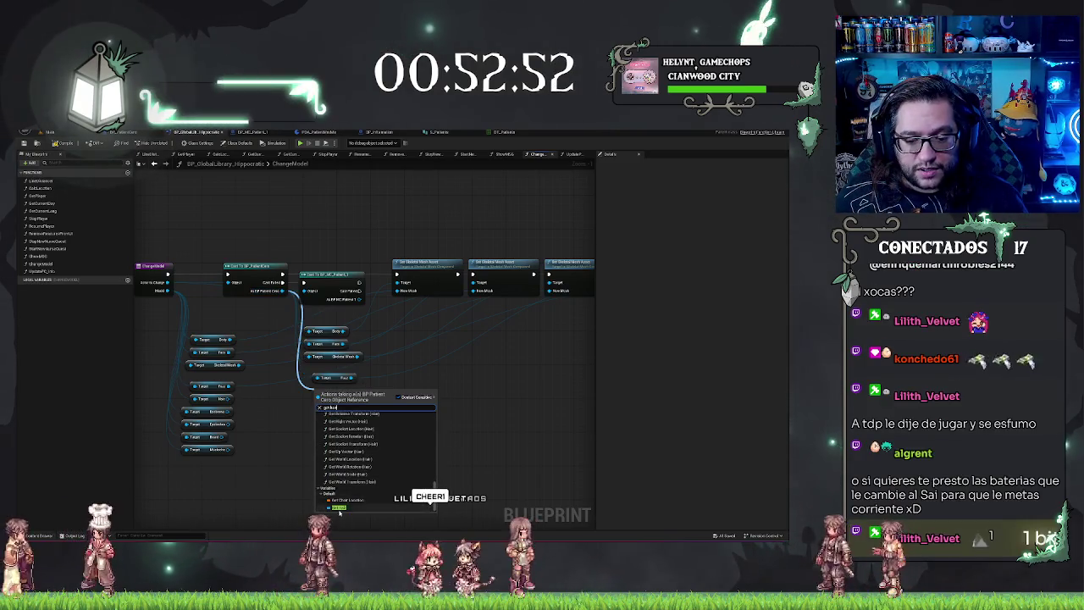
{"action": "left_click", "coordinate": [377, 500]}
- Add a Get Eyebrows node from the patient cast output
{"action": "left_click_drag", "start_coordinate": [286, 290], "coordinate": [291, 352]}
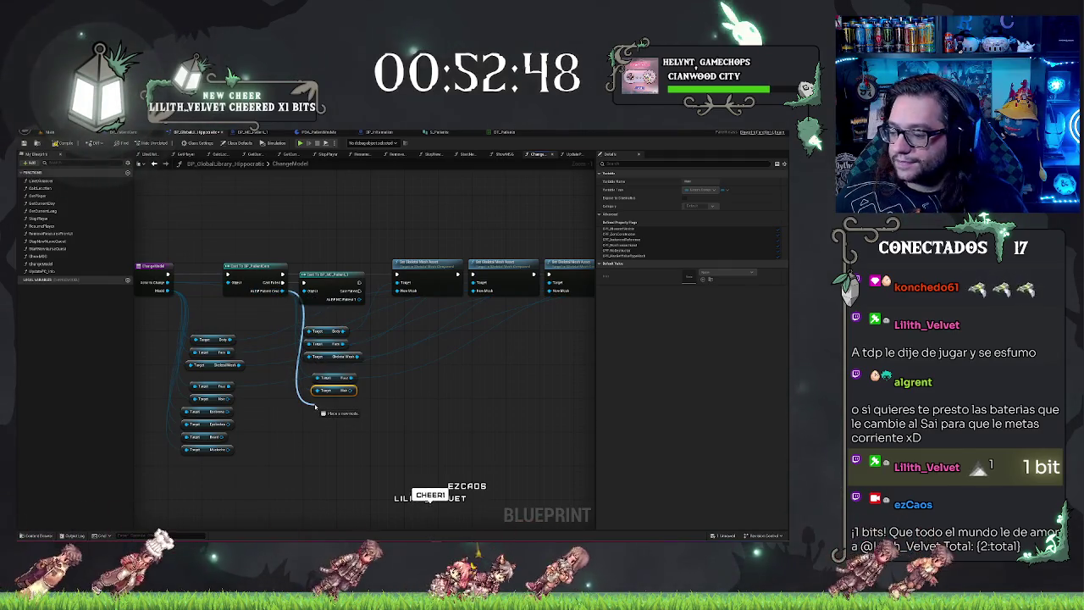
{"action": "left_click_drag", "start_coordinate": [315, 407], "coordinate": [315, 408]}
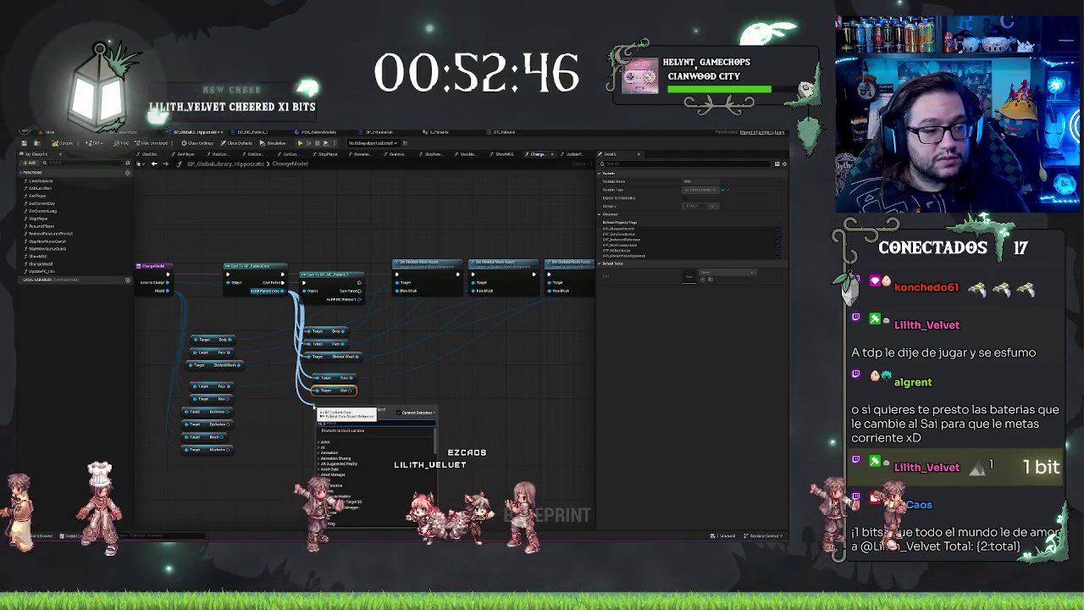
{"action": "type", "text": "mat"}
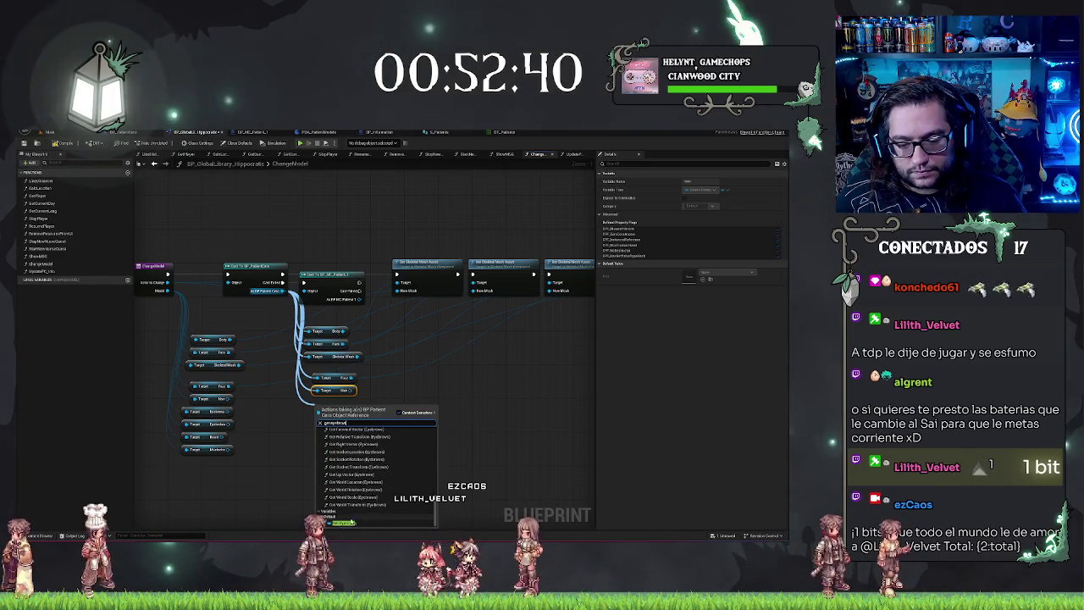
{"action": "key", "text": "Return"}
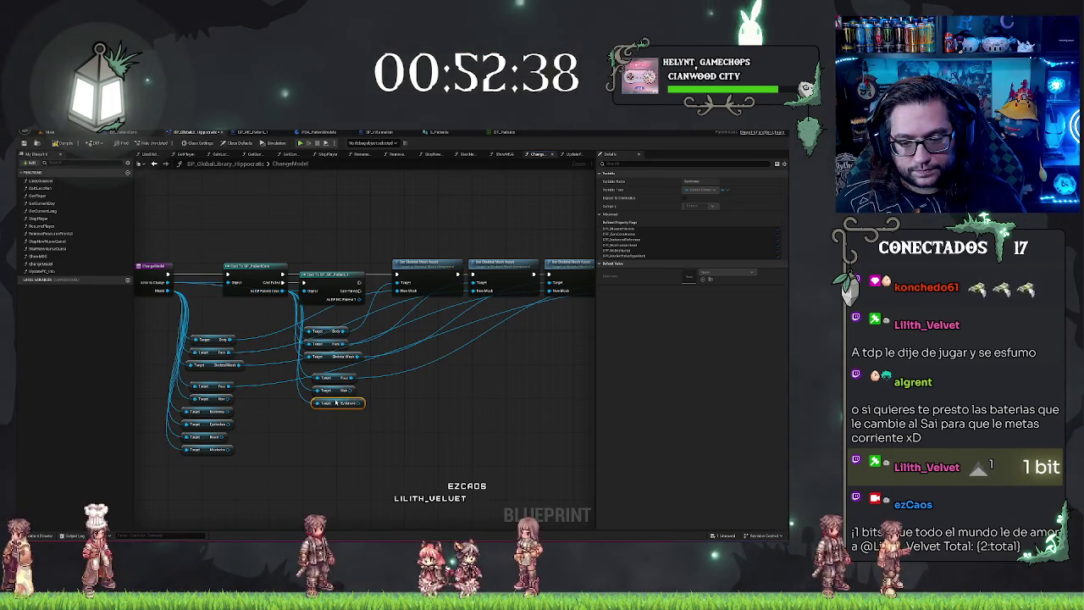
- Wire the Hair output into the Set Groom Asset node
{"action": "left_click_drag", "start_coordinate": [181, 390], "coordinate": [464, 373]}
{"action": "left_click_drag", "start_coordinate": [509, 320], "coordinate": [525, 298]}
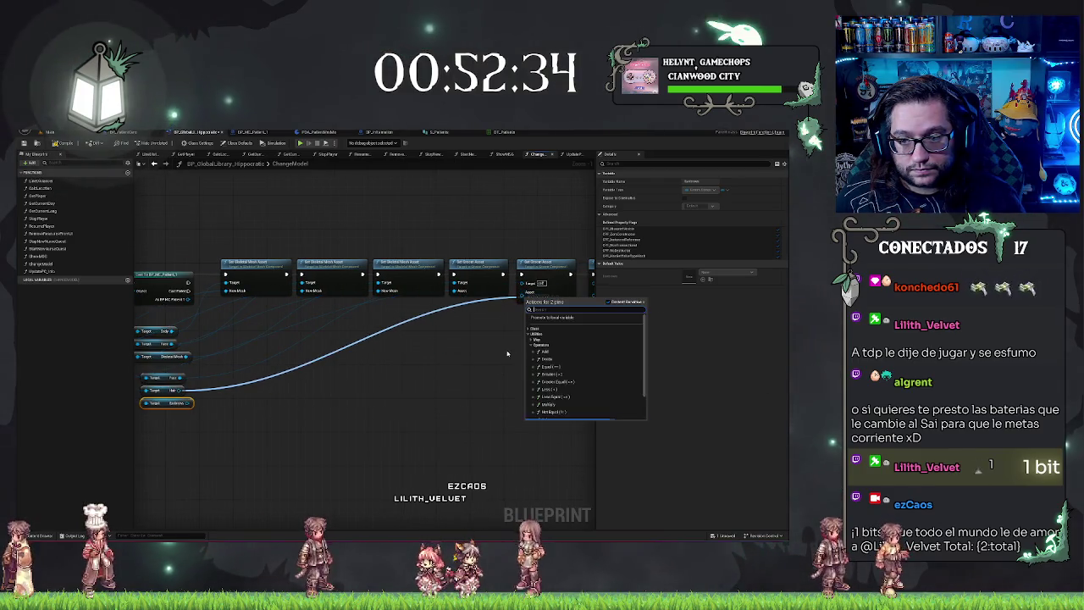
{"action": "left_click_drag", "start_coordinate": [191, 394], "coordinate": [481, 354]}
{"action": "left_click_drag", "start_coordinate": [476, 298], "coordinate": [423, 359]}
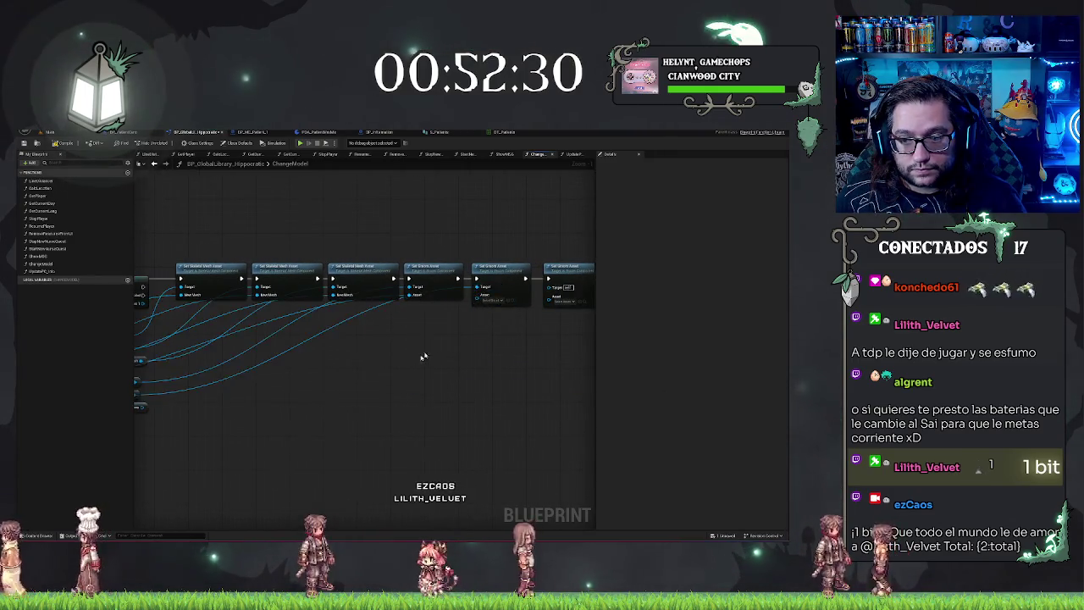
{"action": "mouse_move", "coordinate": [280, 398]}
{"action": "left_mouse_down"}
{"action": "mouse_move", "coordinate": [508, 322]}
{"action": "mouse_move", "coordinate": [460, 291]}
{"action": "mouse_move", "coordinate": [379, 387]}
{"action": "mouse_move", "coordinate": [387, 370]}
{"action": "mouse_move", "coordinate": [526, 413]}
{"action": "left_mouse_up"}
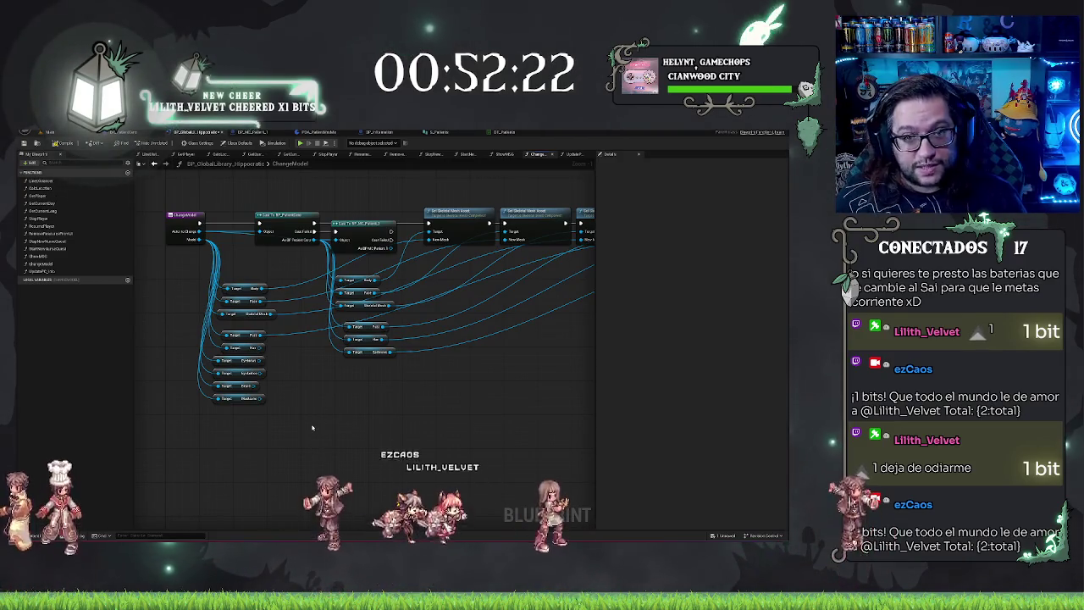
{"action": "mouse_move", "coordinate": [352, 377]}
{"action": "left_mouse_down"}
{"action": "mouse_move", "coordinate": [397, 345]}
{"action": "mouse_move", "coordinate": [354, 406]}
{"action": "mouse_move", "coordinate": [327, 390]}
{"action": "mouse_move", "coordinate": [251, 415]}
{"action": "mouse_move", "coordinate": [410, 350]}
{"action": "left_mouse_up"}
{"action": "left_click_drag", "start_coordinate": [326, 199], "coordinate": [363, 329]}
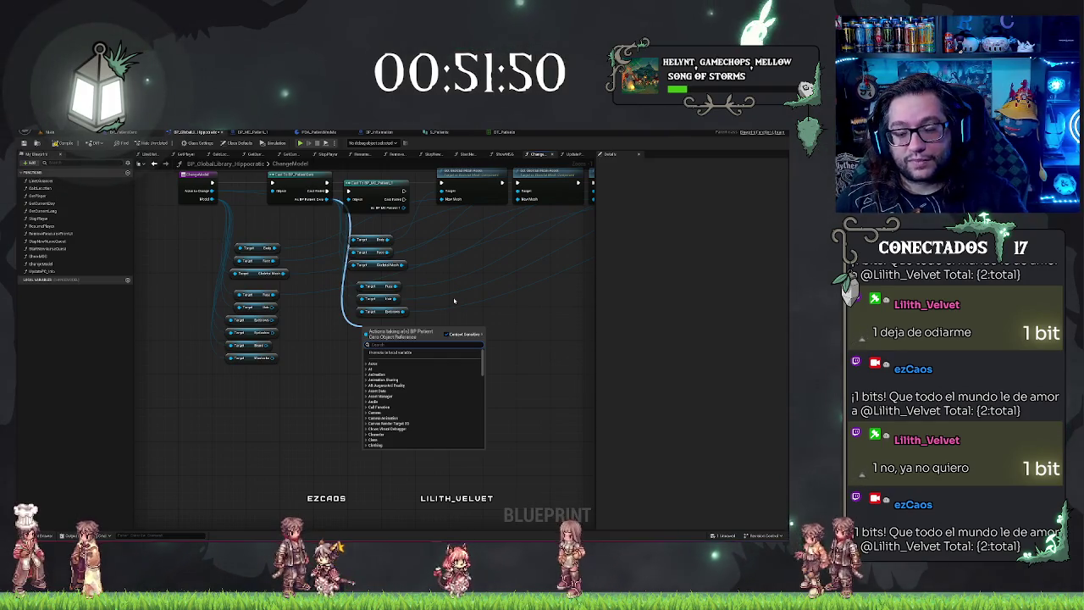
- Add Get Eyelashes and Get Board getters from the patient cast output
{"action": "type", "text": "splas"}
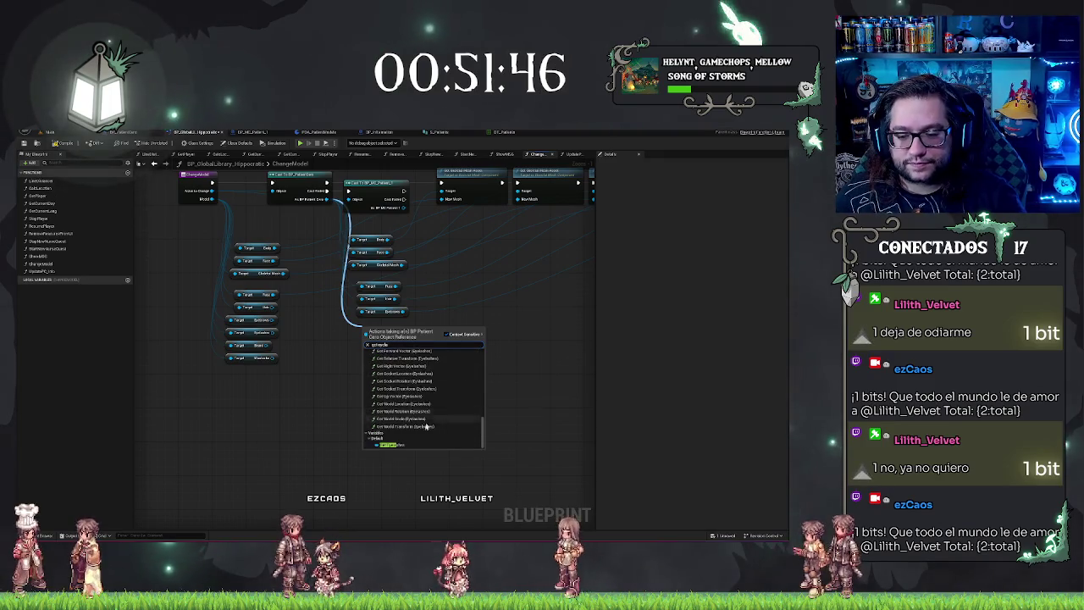
{"action": "left_click", "coordinate": [442, 415]}
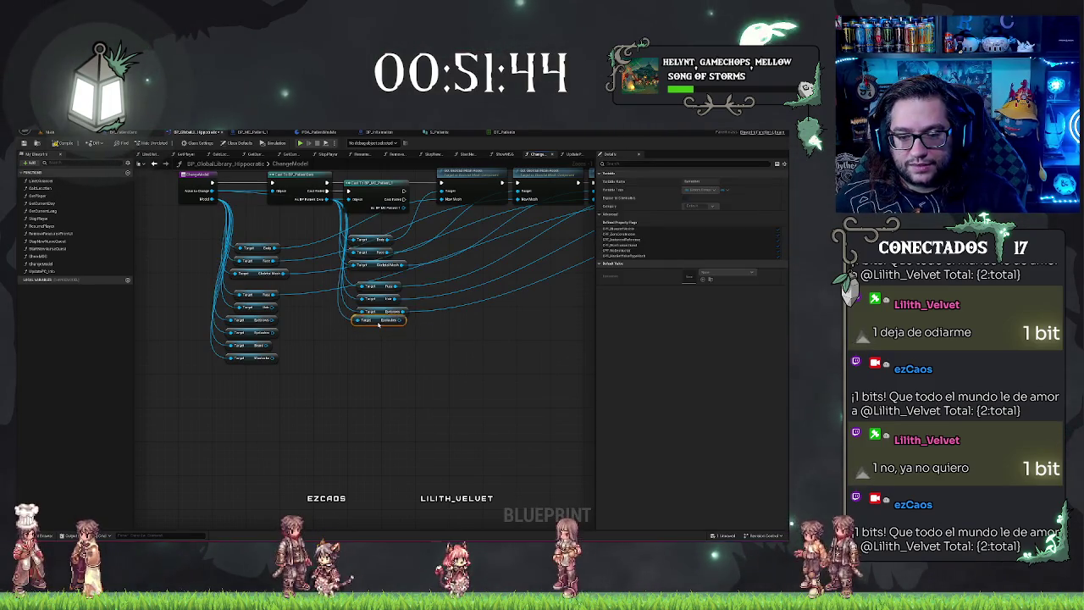
{"action": "left_click", "coordinate": [373, 352]}
{"action": "left_click_drag", "start_coordinate": [328, 201], "coordinate": [362, 335]}
{"action": "type", "text": "getMesh"}
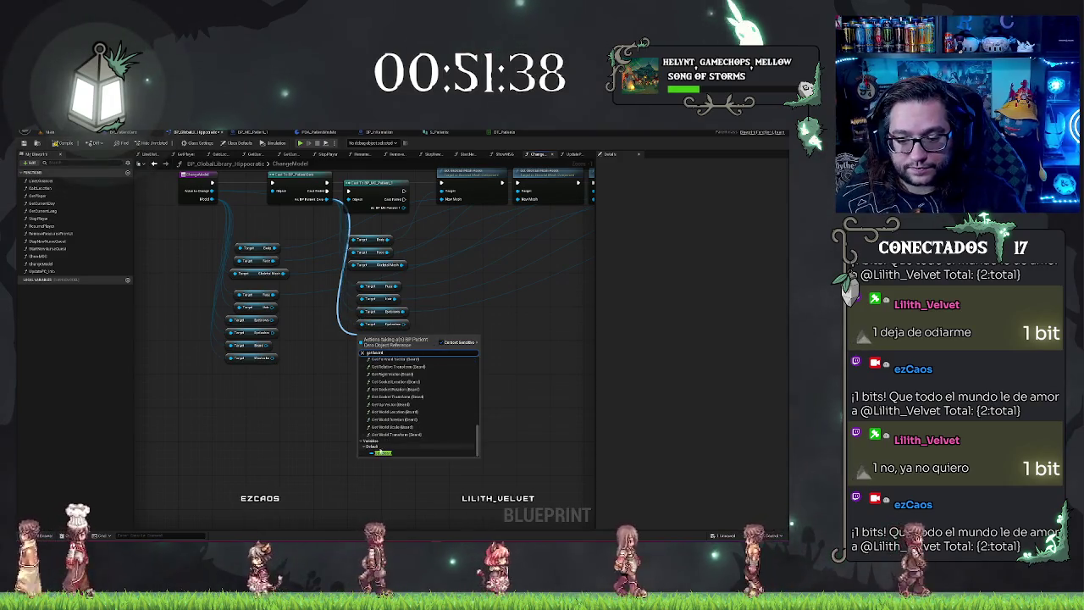
{"action": "key", "text": "Return"}
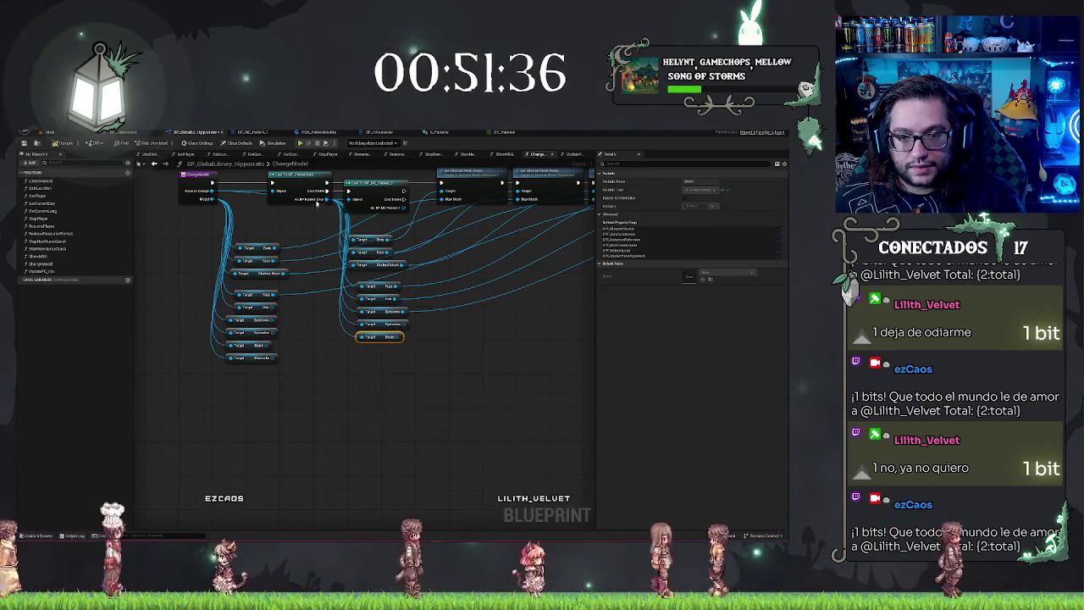
- Add a Get Mustache getter and connect it to its Set Skeletal Mesh target
{"action": "left_click_drag", "start_coordinate": [348, 200], "coordinate": [362, 350]}
{"action": "scroll", "coordinate": [400, 455], "scroll_direction": "down", "scroll_amount": 10}
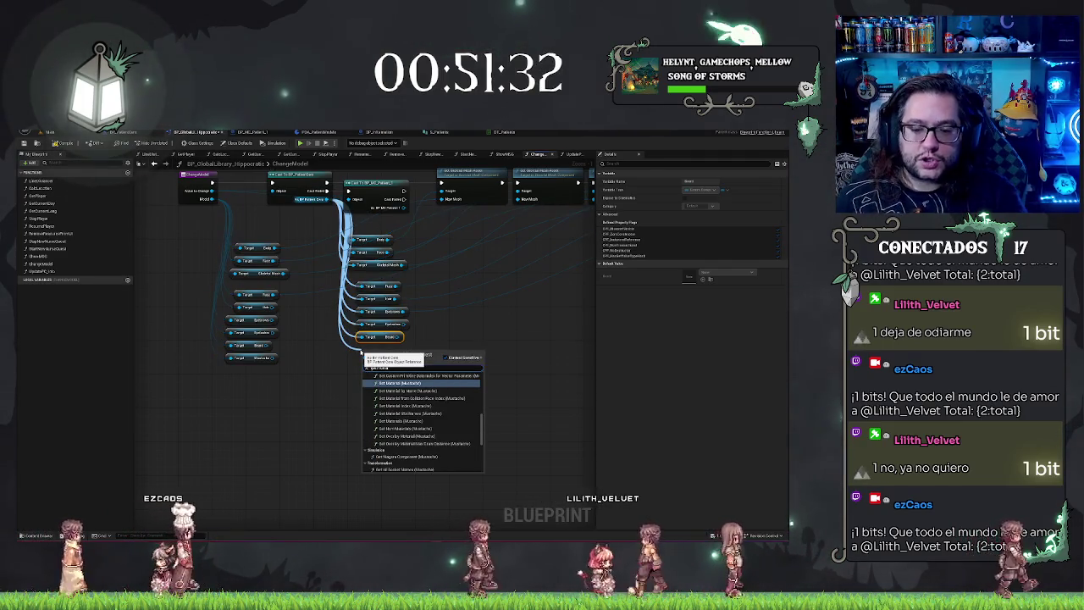
{"action": "left_click", "coordinate": [390, 467]}
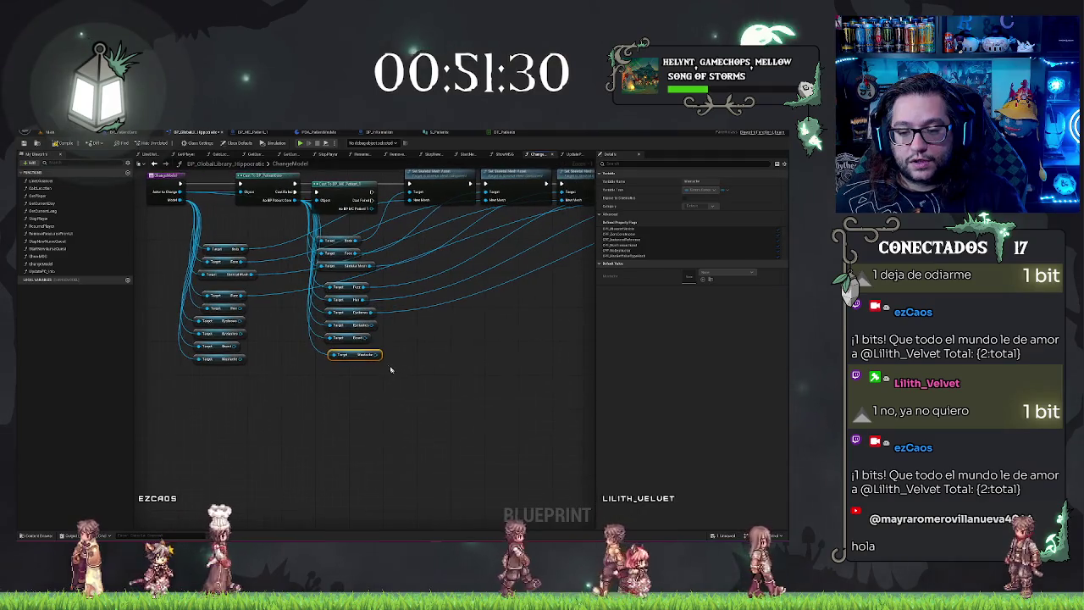
{"action": "mouse_move", "coordinate": [373, 350]}
{"action": "left_mouse_down"}
{"action": "mouse_move", "coordinate": [584, 280]}
{"action": "mouse_move", "coordinate": [593, 290]}
{"action": "mouse_move", "coordinate": [472, 310]}
{"action": "mouse_move", "coordinate": [523, 244]}
{"action": "mouse_move", "coordinate": [520, 174]}
{"action": "mouse_move", "coordinate": [381, 193]}
{"action": "mouse_move", "coordinate": [406, 195]}
{"action": "left_mouse_up"}
- Connect the remaining component getters to their Set Skeletal Mesh Target pins
{"action": "scroll", "coordinate": [341, 310], "scroll_direction": "down", "scroll_amount": 4}
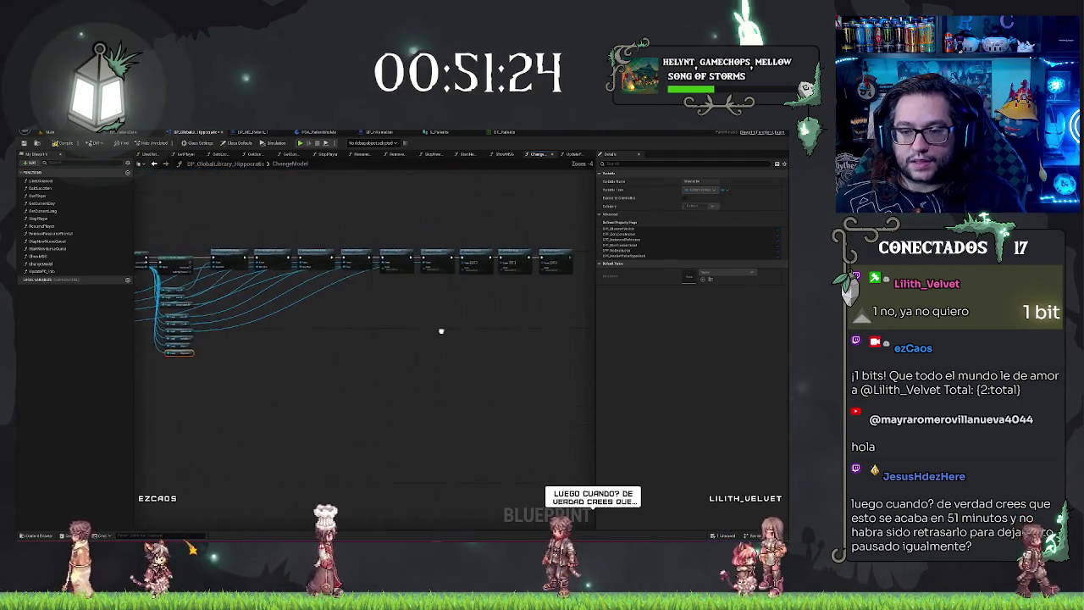
{"action": "mouse_move", "coordinate": [229, 341]}
{"action": "left_mouse_down"}
{"action": "mouse_move", "coordinate": [376, 320]}
{"action": "mouse_move", "coordinate": [460, 271]}
{"action": "mouse_move", "coordinate": [546, 267]}
{"action": "mouse_move", "coordinate": [460, 246]}
{"action": "mouse_move", "coordinate": [231, 356]}
{"action": "mouse_move", "coordinate": [520, 242]}
{"action": "mouse_move", "coordinate": [460, 271]}
{"action": "mouse_move", "coordinate": [419, 339]}
{"action": "left_mouse_up"}
{"action": "scroll", "coordinate": [449, 352], "scroll_direction": "up", "scroll_amount": 5}
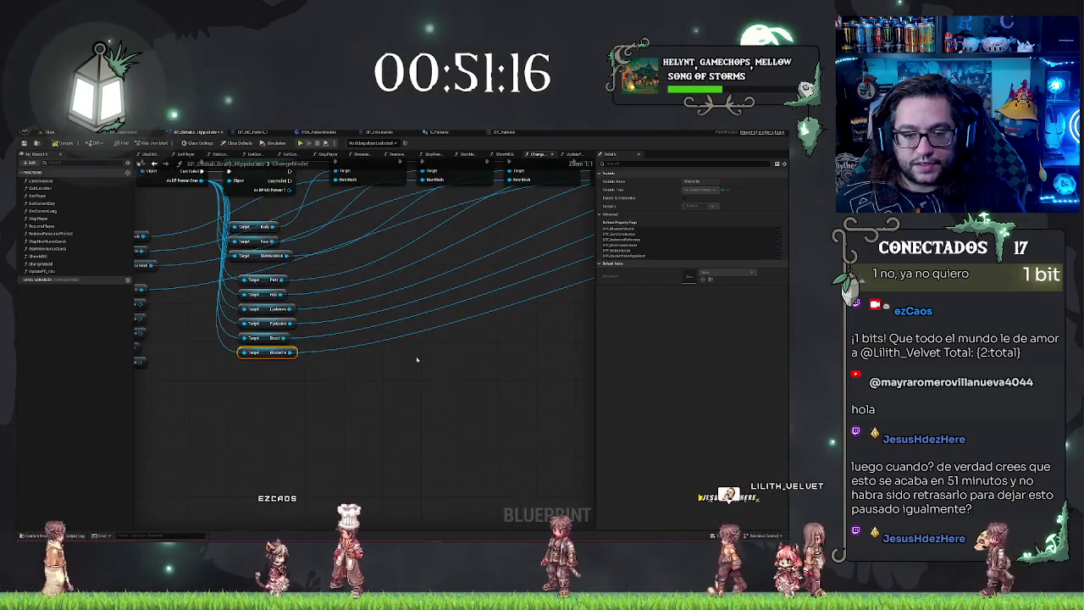
{"action": "scroll", "coordinate": [521, 382], "scroll_direction": "down", "scroll_amount": 4}
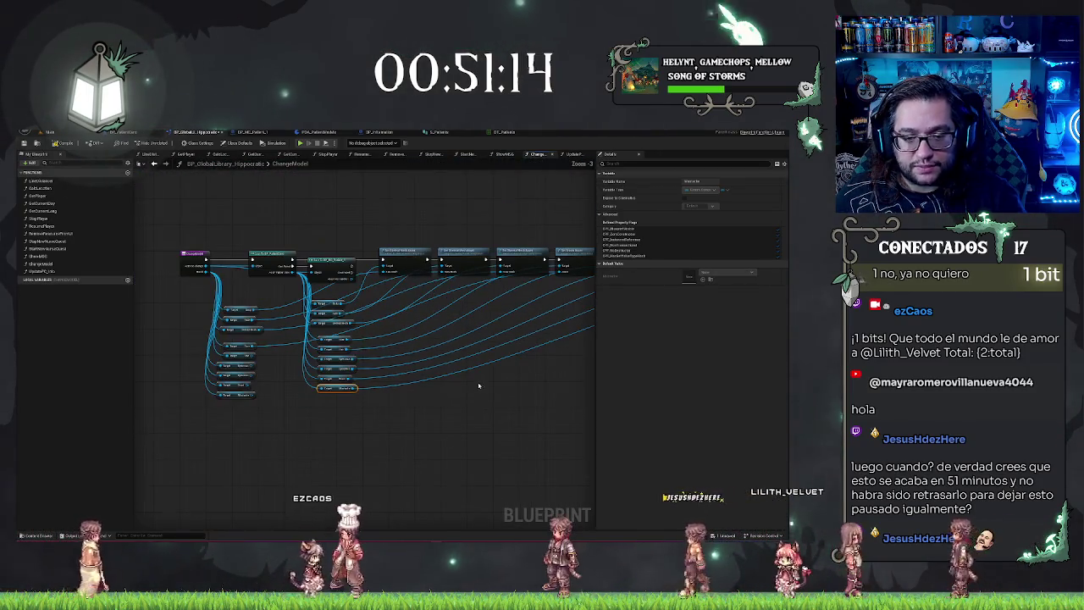
{"action": "scroll", "coordinate": [444, 393], "scroll_direction": "down", "scroll_amount": 1}
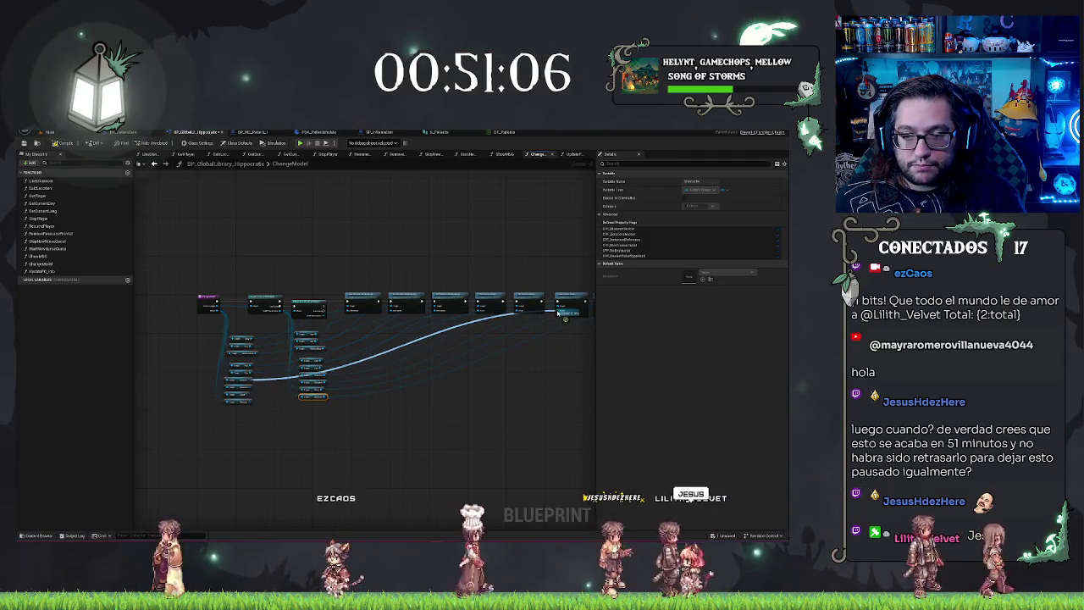
{"action": "left_click_drag", "start_coordinate": [288, 403], "coordinate": [243, 399]}
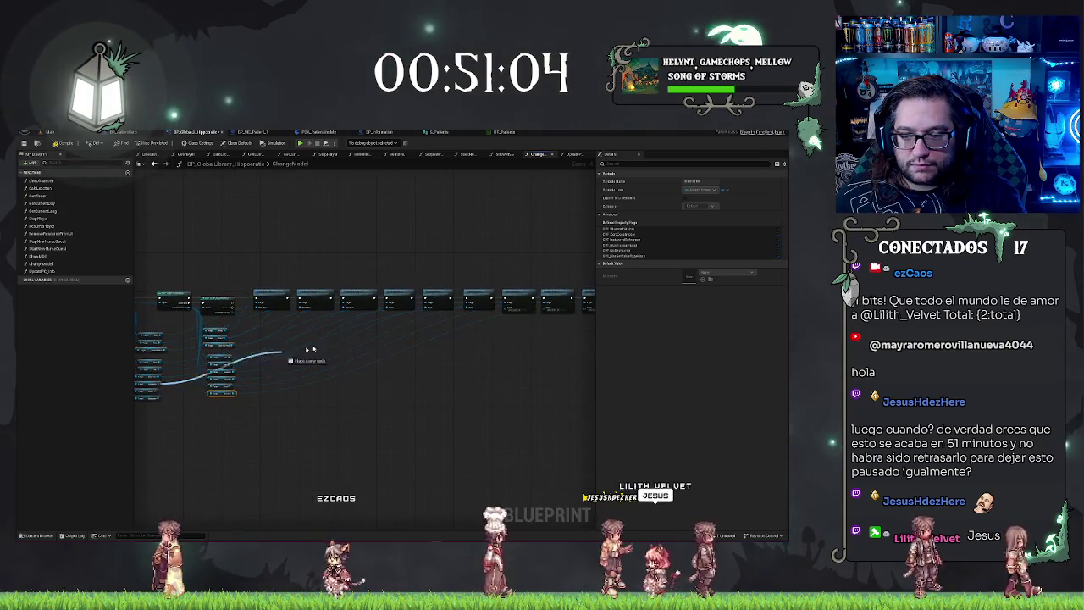
{"action": "mouse_move", "coordinate": [588, 309]}
{"action": "left_mouse_down"}
{"action": "mouse_move", "coordinate": [188, 412]}
{"action": "mouse_move", "coordinate": [144, 399]}
{"action": "mouse_move", "coordinate": [551, 310]}
{"action": "left_mouse_up"}
{"action": "left_click_drag", "start_coordinate": [495, 383], "coordinate": [590, 374]}
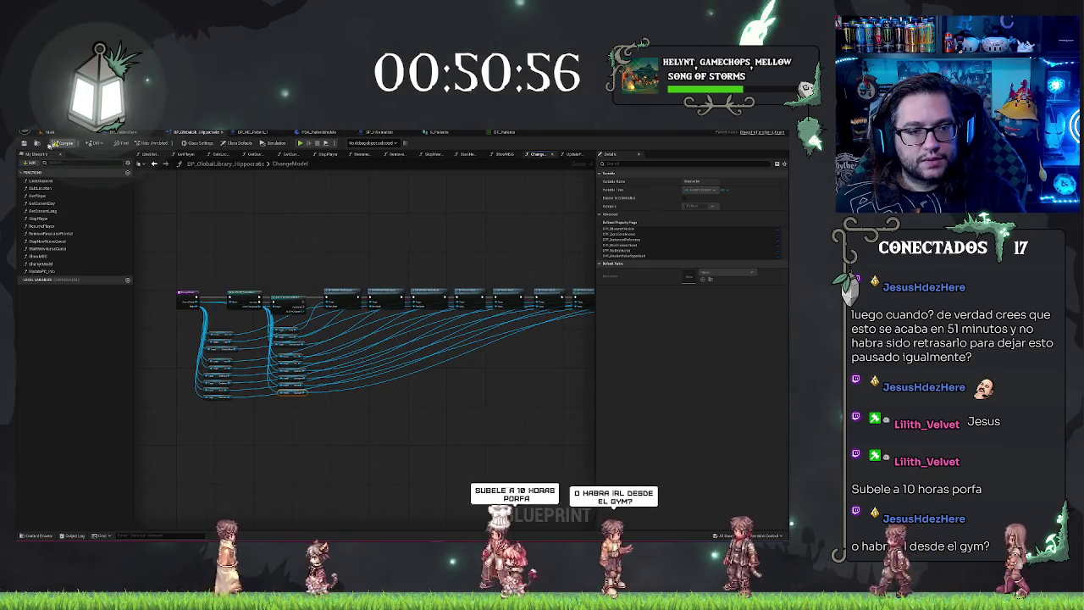
{"action": "left_click", "coordinate": [48, 133]}
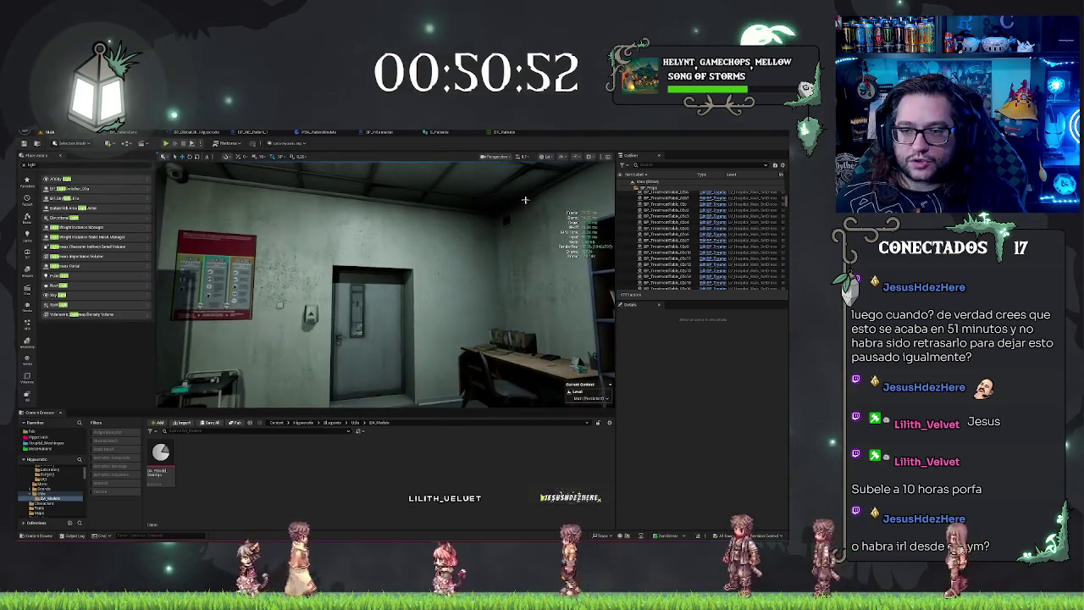
- In DT_Pacientes, pick a model asset for the third patient row's P_Model
{"action": "left_click", "coordinate": [504, 132]}
{"action": "left_click", "coordinate": [323, 237]}
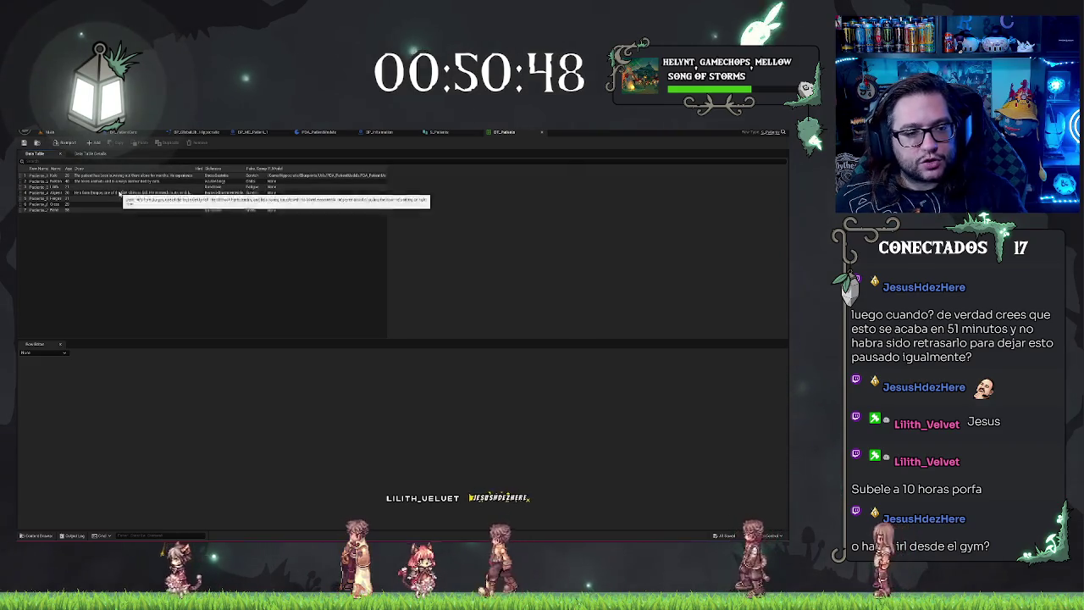
{"action": "left_click", "coordinate": [127, 187]}
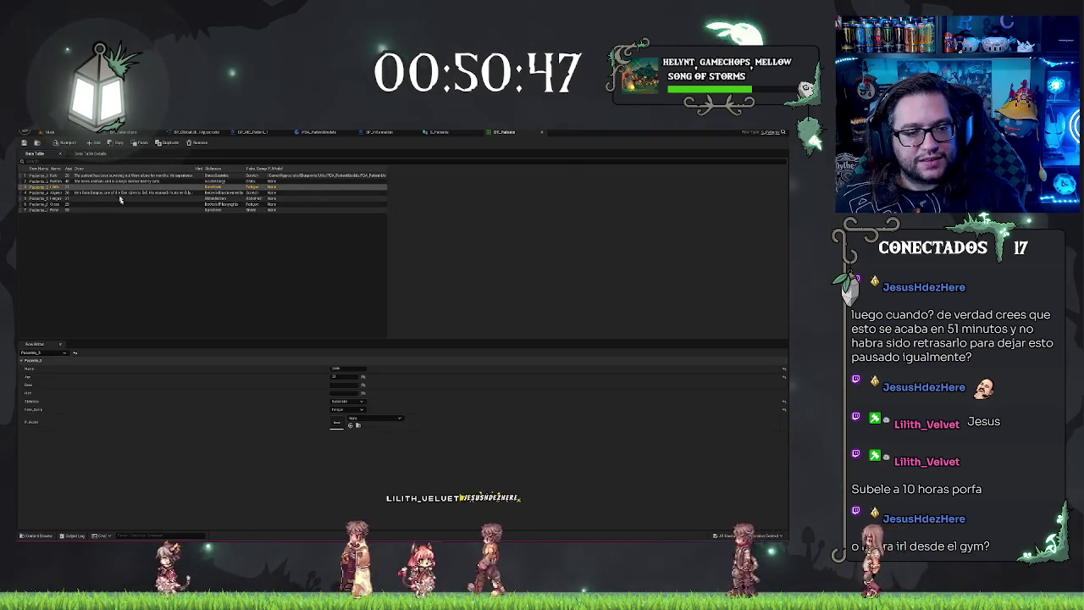
{"action": "left_click", "coordinate": [364, 418]}
{"action": "left_click", "coordinate": [390, 341]}
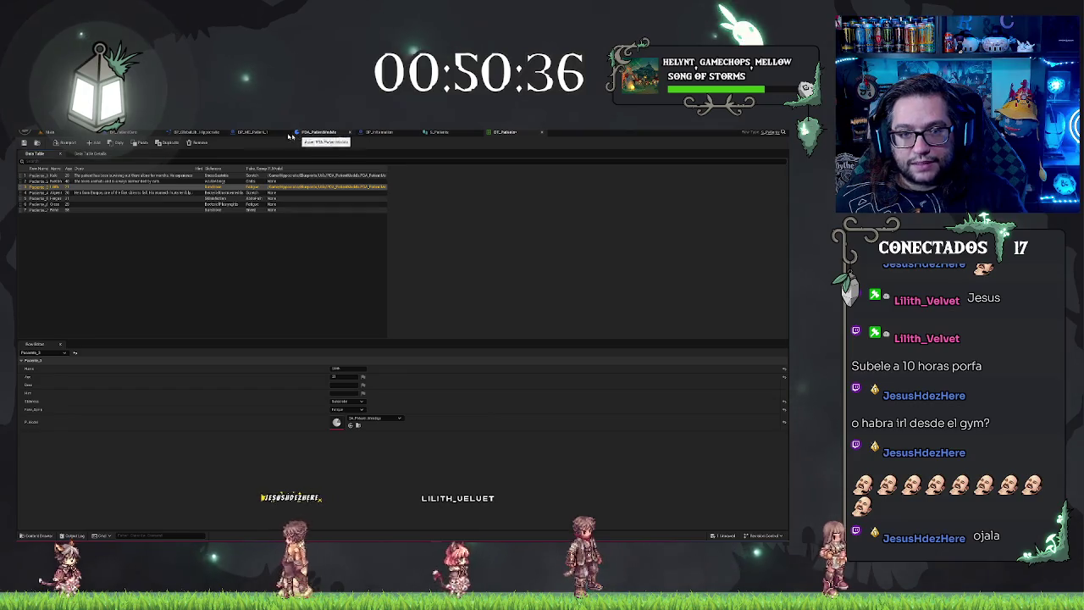
{"action": "left_click", "coordinate": [243, 134]}
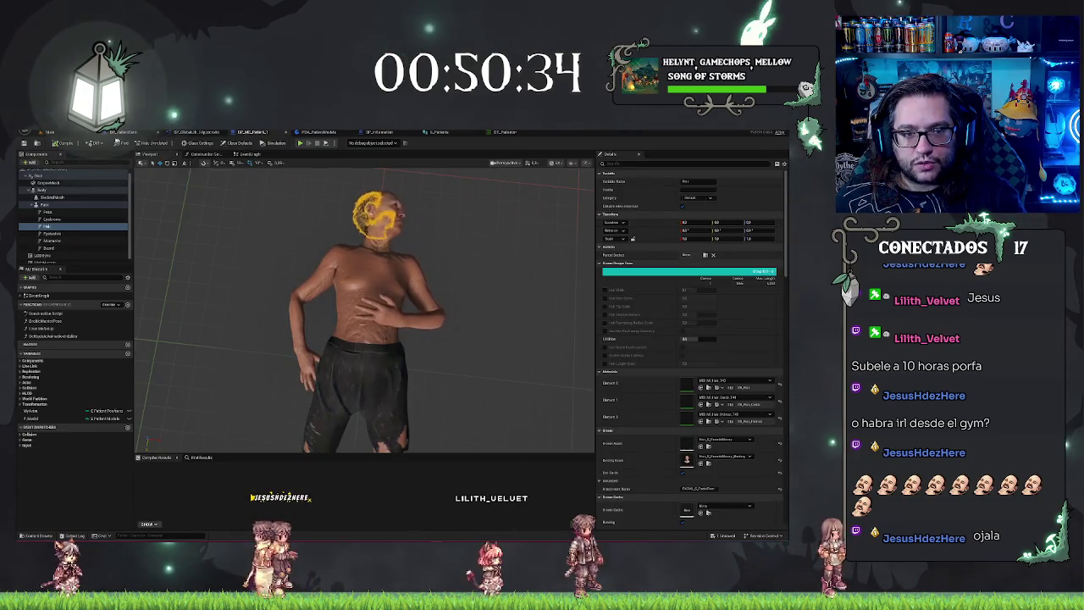
- Turn a copied P Model getter into a SET P Model node and delete the original getter
{"action": "left_click", "coordinate": [122, 132]}
{"action": "left_click_drag", "start_coordinate": [484, 316], "coordinate": [353, 309]}
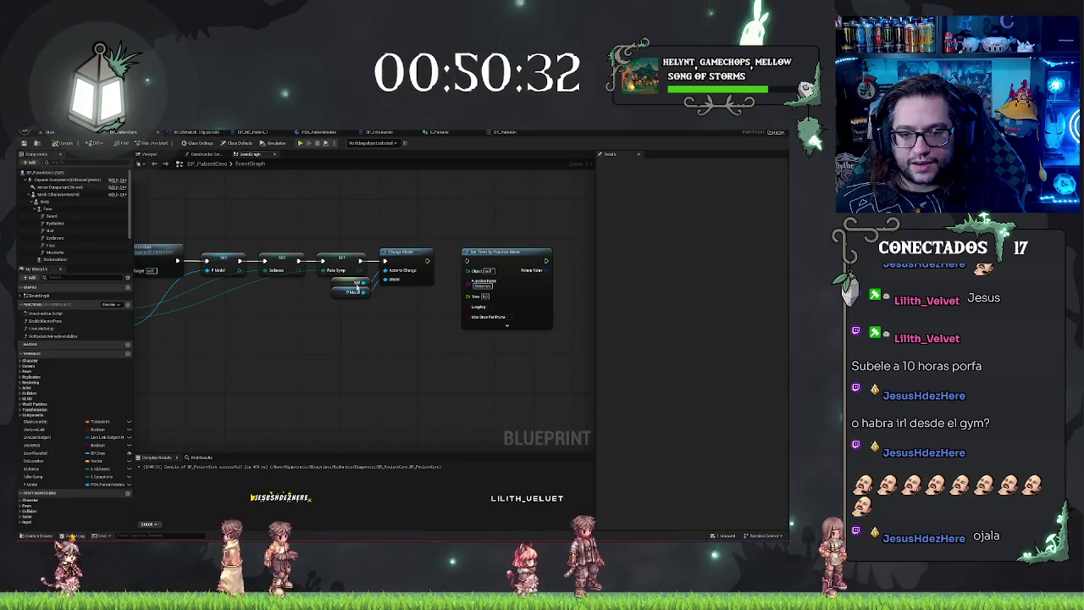
{"action": "left_click", "coordinate": [347, 291]}
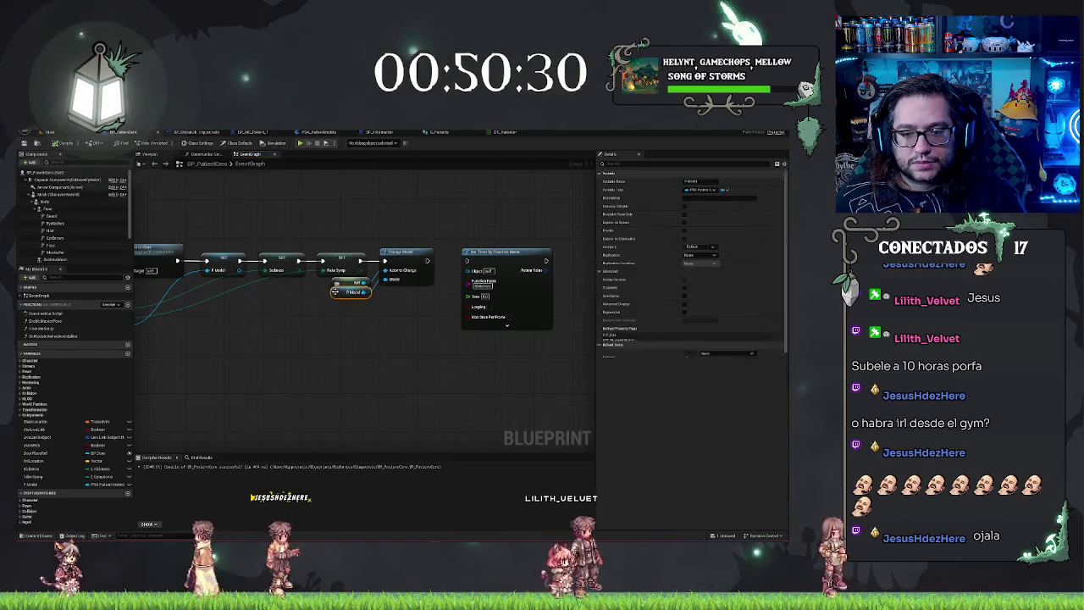
{"action": "key", "text": "ctrl+c"}
{"action": "key", "text": "ctrl+v"}
{"action": "right_click", "coordinate": [293, 307]}
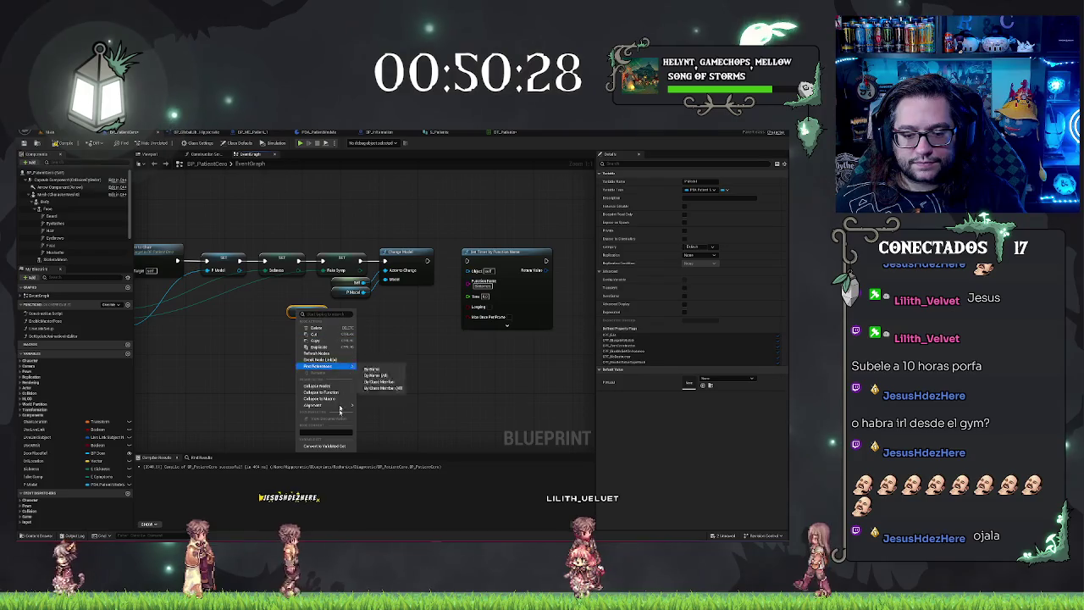
{"action": "left_click", "coordinate": [327, 442]}
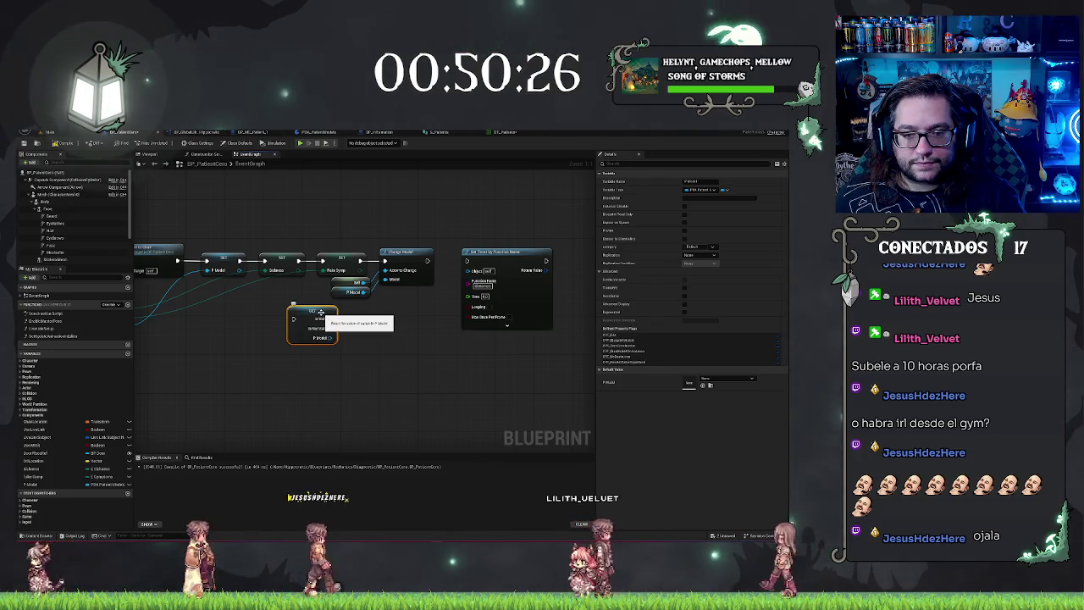
{"action": "left_click", "coordinate": [352, 291]}
{"action": "key", "text": "Delete"}
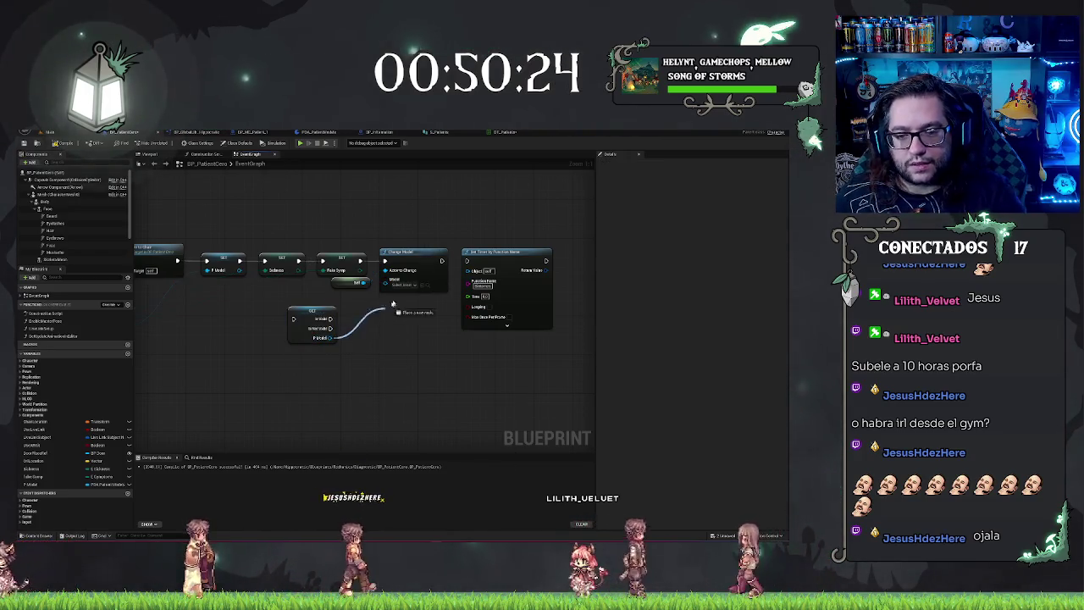
- Feed SET P Model into Change Model, place it before Change Model, and compile
{"action": "left_click_drag", "start_coordinate": [330, 337], "coordinate": [364, 282]}
{"action": "left_click", "coordinate": [487, 251], "text": "ctrl"}
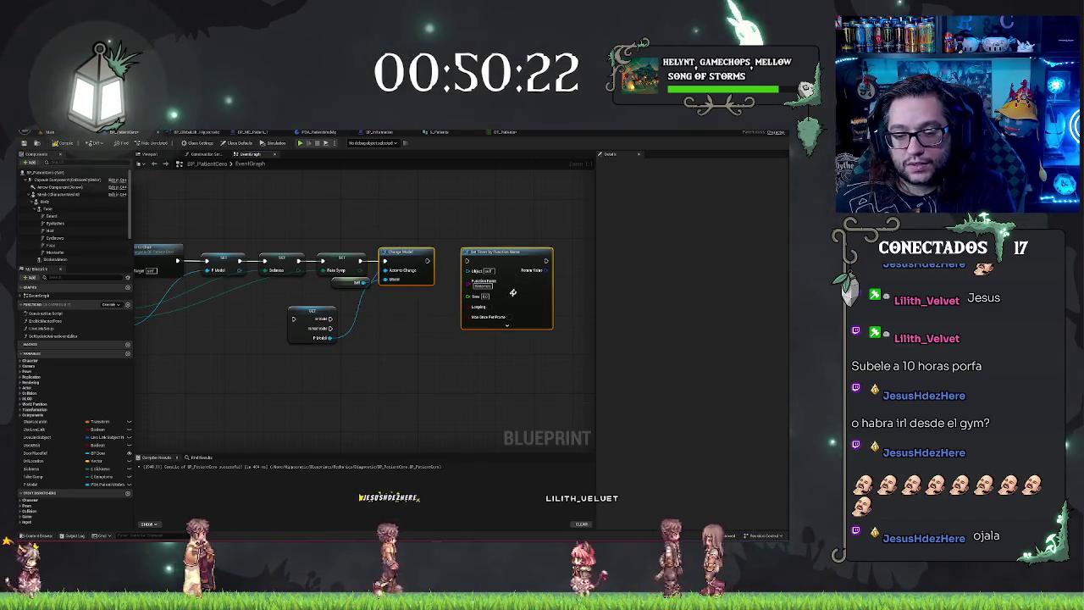
{"action": "left_click_drag", "start_coordinate": [487, 252], "coordinate": [492, 251]}
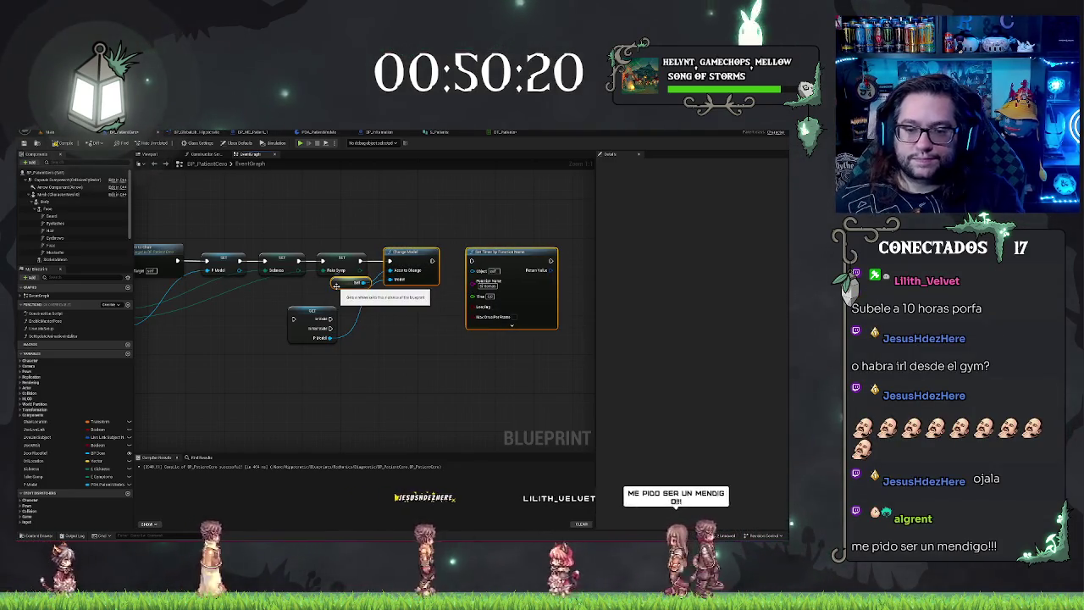
{"action": "left_click_drag", "start_coordinate": [337, 289], "coordinate": [415, 289]}
{"action": "mouse_move", "coordinate": [311, 314]}
{"action": "left_mouse_down"}
{"action": "mouse_move", "coordinate": [399, 254]}
{"action": "mouse_move", "coordinate": [467, 261]}
{"action": "mouse_move", "coordinate": [439, 303]}
{"action": "left_mouse_up"}
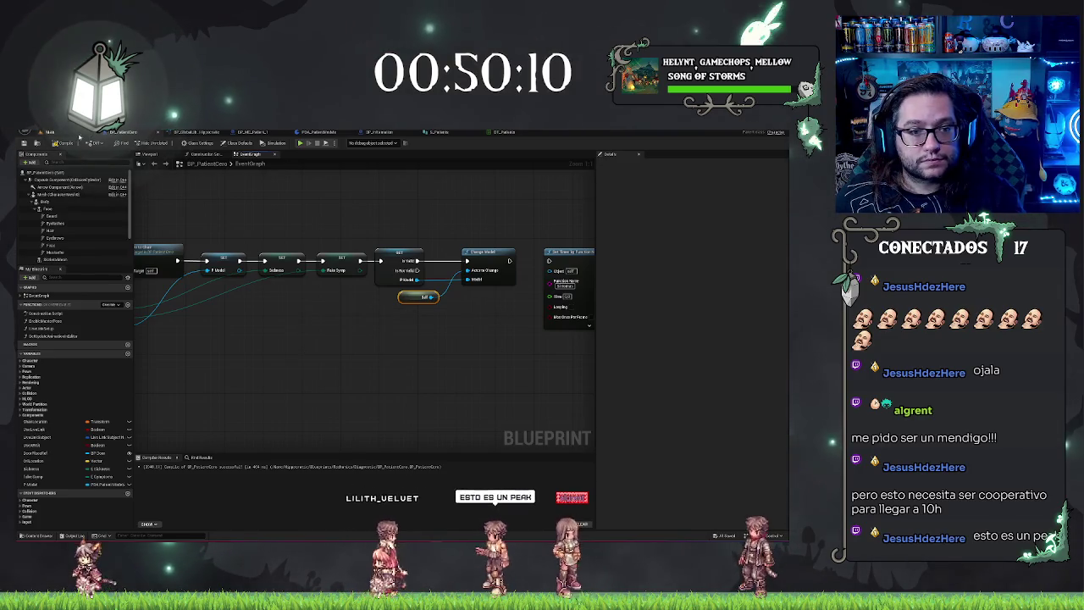
{"action": "left_click", "coordinate": [58, 141]}
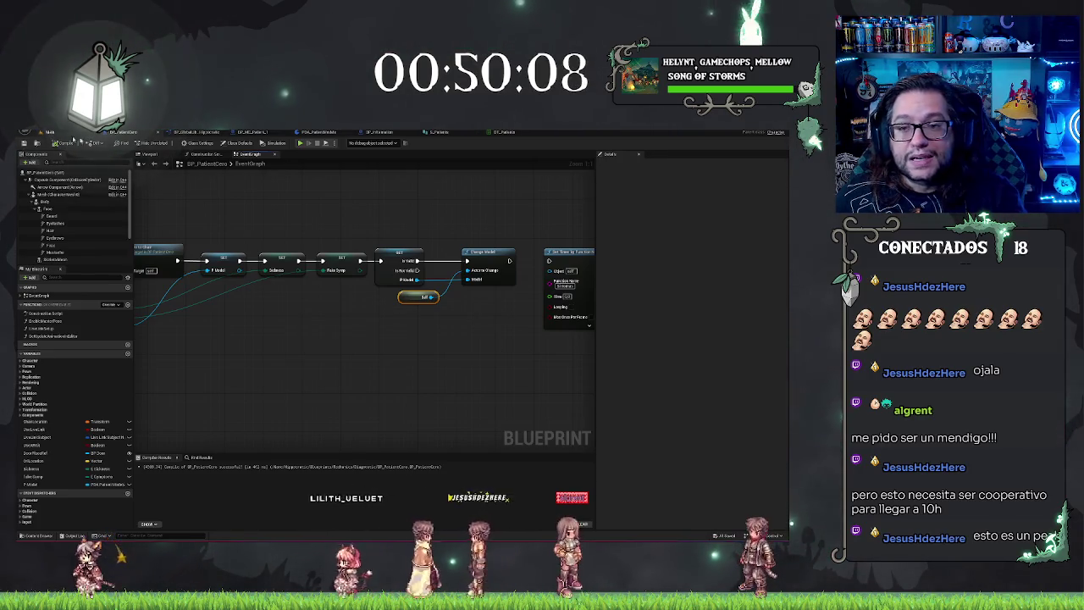
{"action": "left_click", "coordinate": [501, 132]}
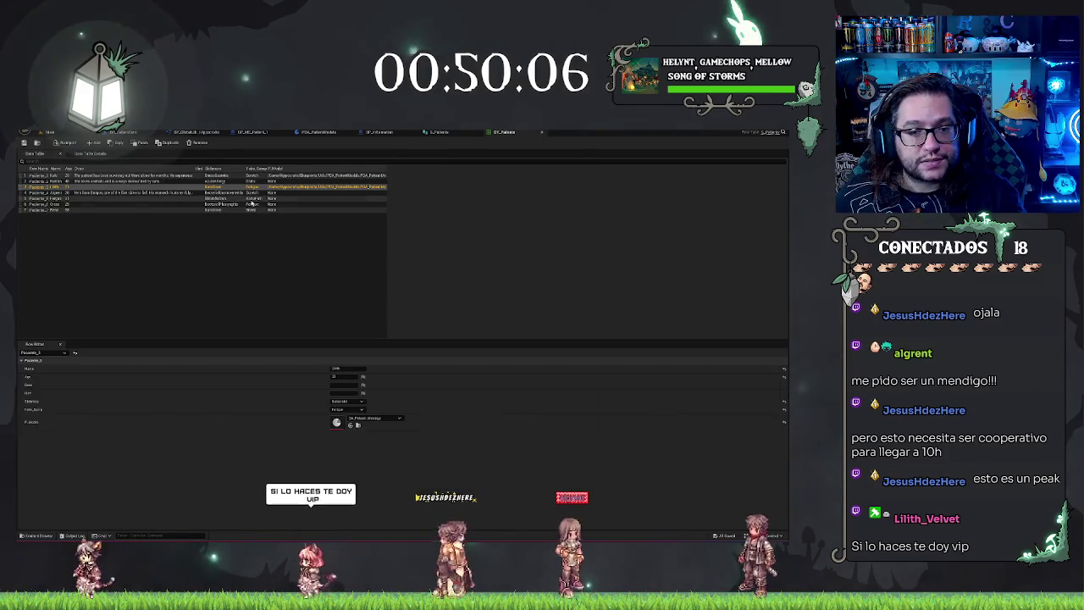
- Check the Paciente_4 row's model asset in DT_Pacientes without changing it
{"action": "left_click", "coordinate": [152, 193]}
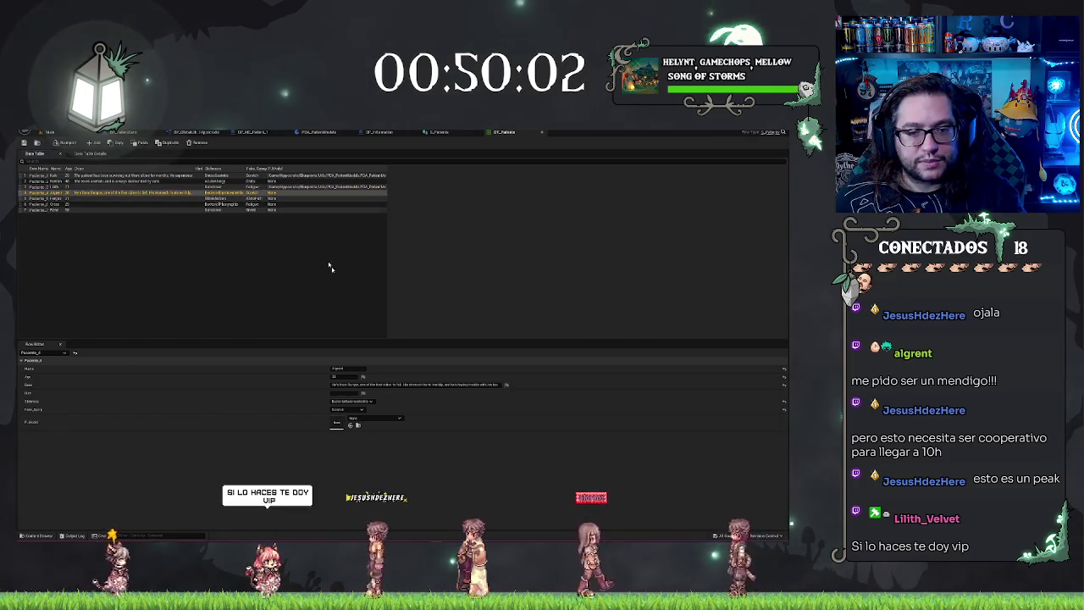
{"action": "left_click", "coordinate": [363, 401]}
{"action": "left_click", "coordinate": [372, 335]}
{"action": "left_click", "coordinate": [273, 263]}
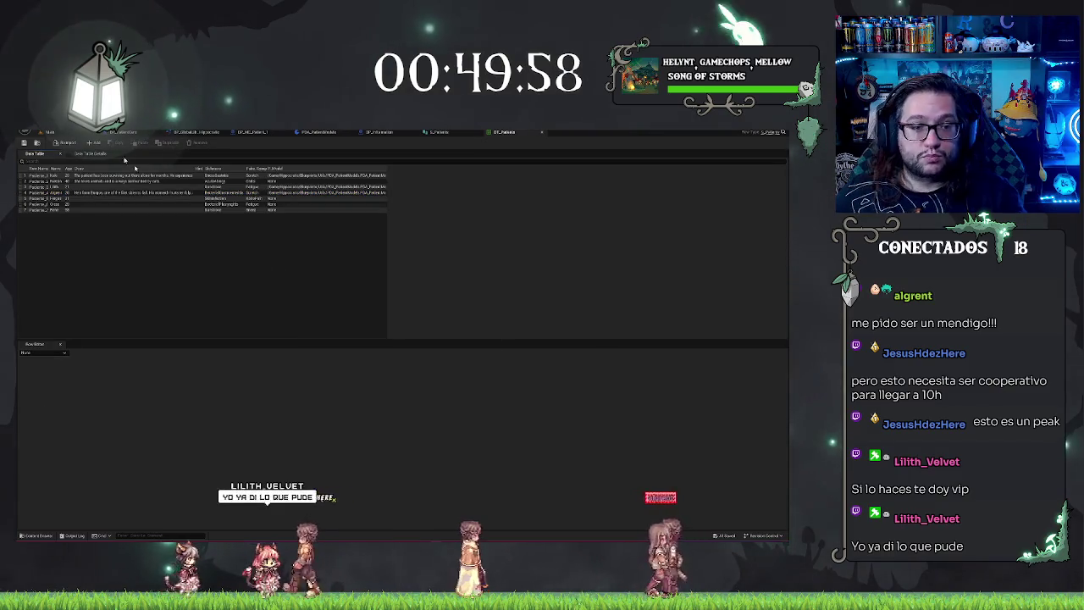
{"action": "left_click", "coordinate": [50, 132]}
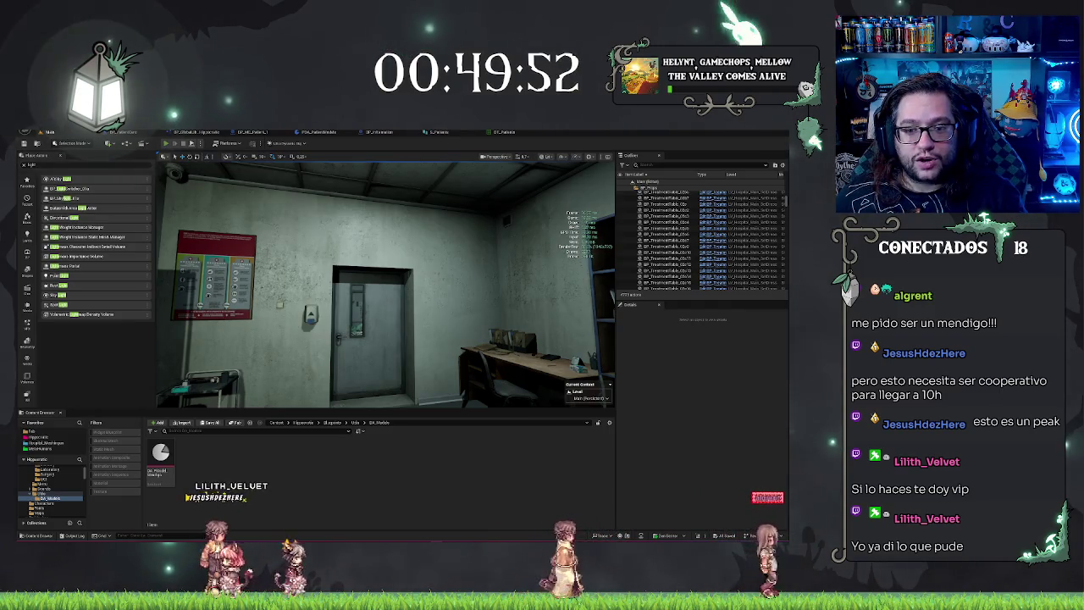
- Start Play-In-Editor and walk to the desk computer's MEDPEDIA patient screen
{"action": "left_click", "coordinate": [166, 143]}
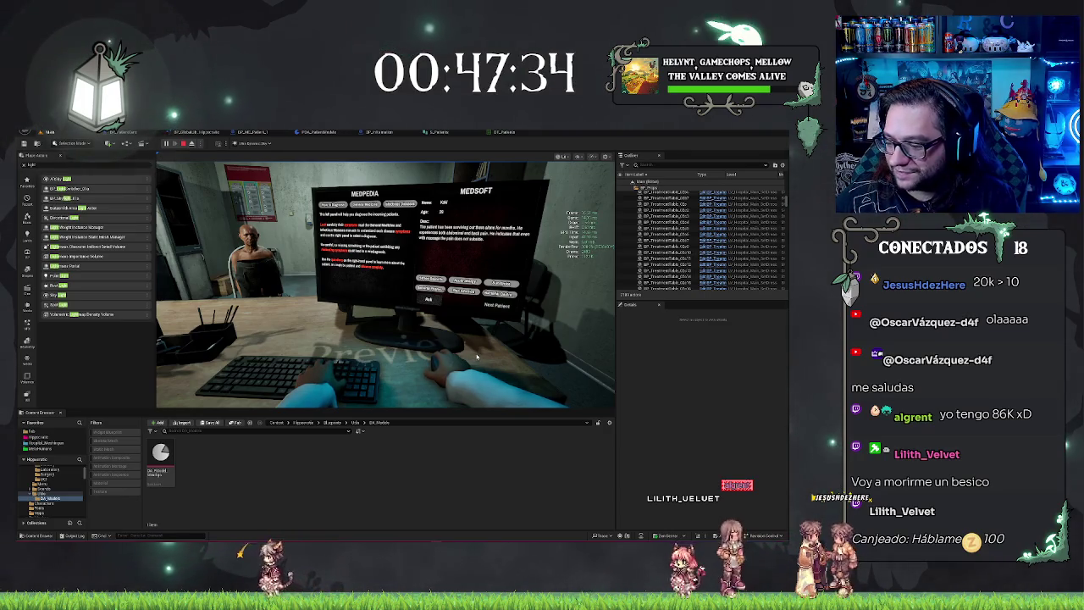
- Eject from the player view with F8 and fly the camera close to the seated patient
{"action": "key", "text": "F8"}
{"action": "left_click_drag", "start_coordinate": [385, 284], "coordinate": [352, 276]}
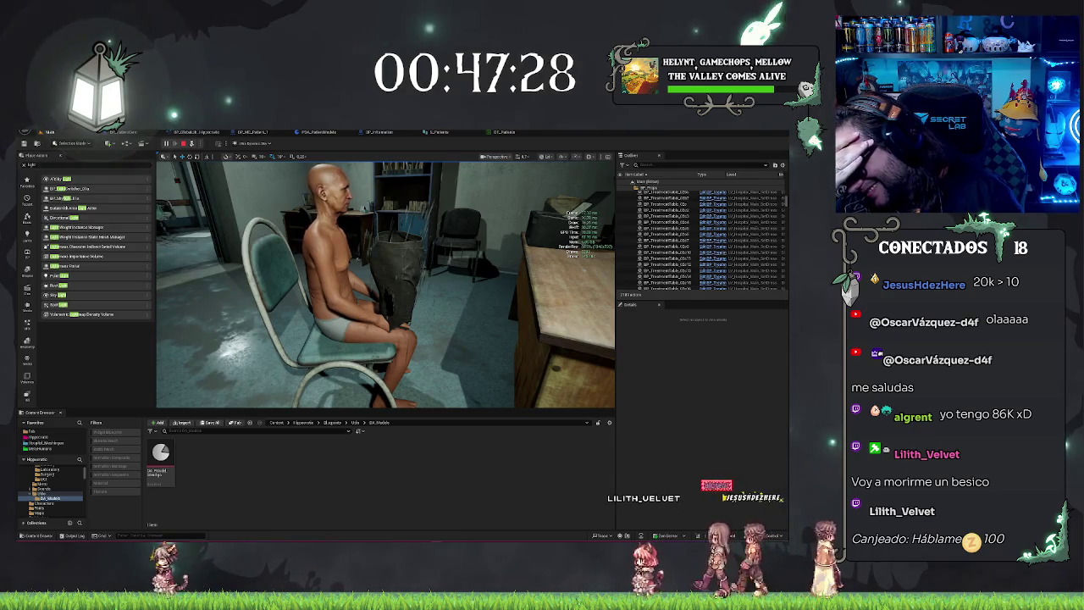
{"action": "left_click_drag", "start_coordinate": [351, 276], "coordinate": [343, 237]}
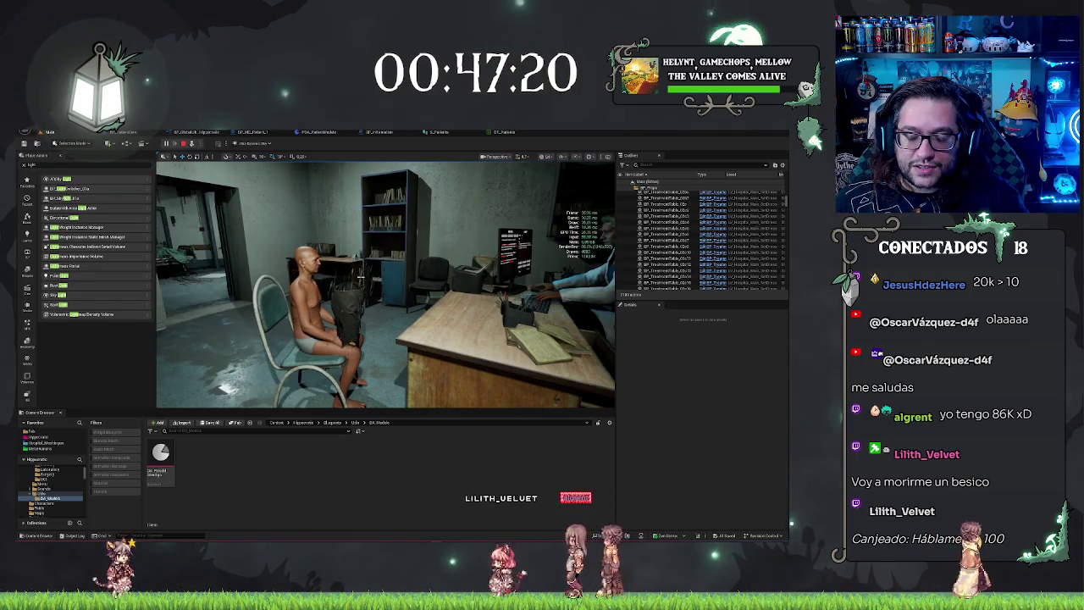
{"action": "left_click", "coordinate": [366, 281]}
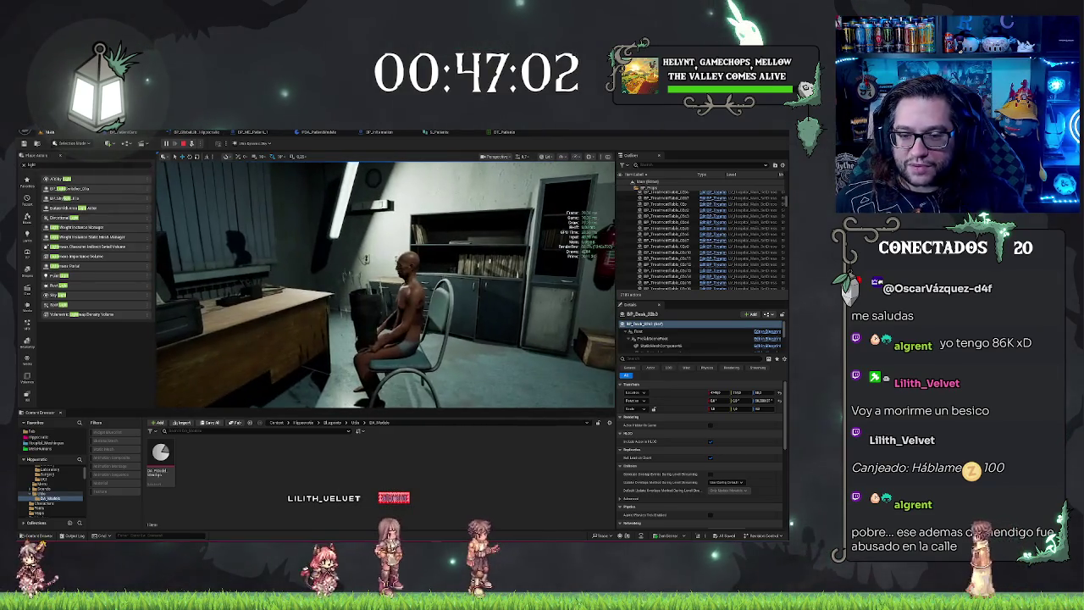
- Select the seated patient and move the camera into a close-up of him
{"action": "left_click", "coordinate": [391, 322]}
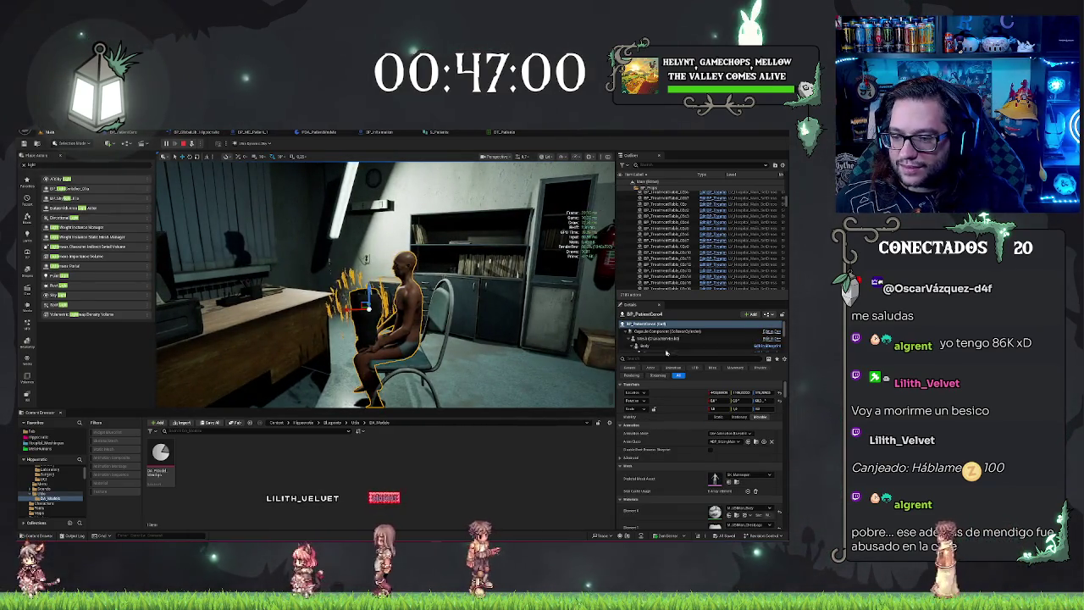
{"action": "scroll", "coordinate": [667, 349], "scroll_direction": "down", "scroll_amount": 3}
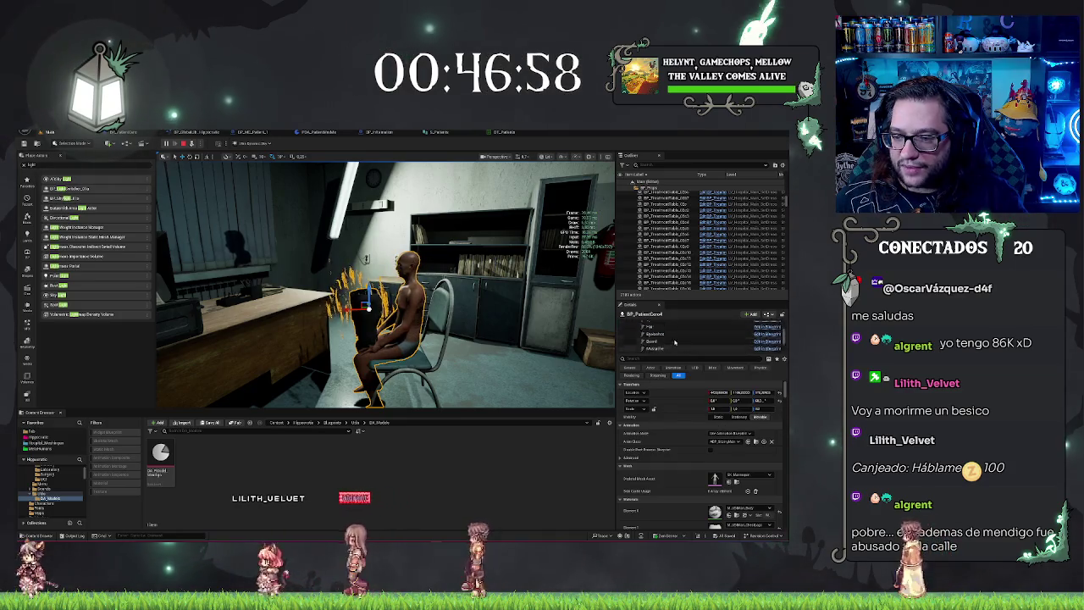
{"action": "scroll", "coordinate": [673, 341], "scroll_direction": "up", "scroll_amount": 1}
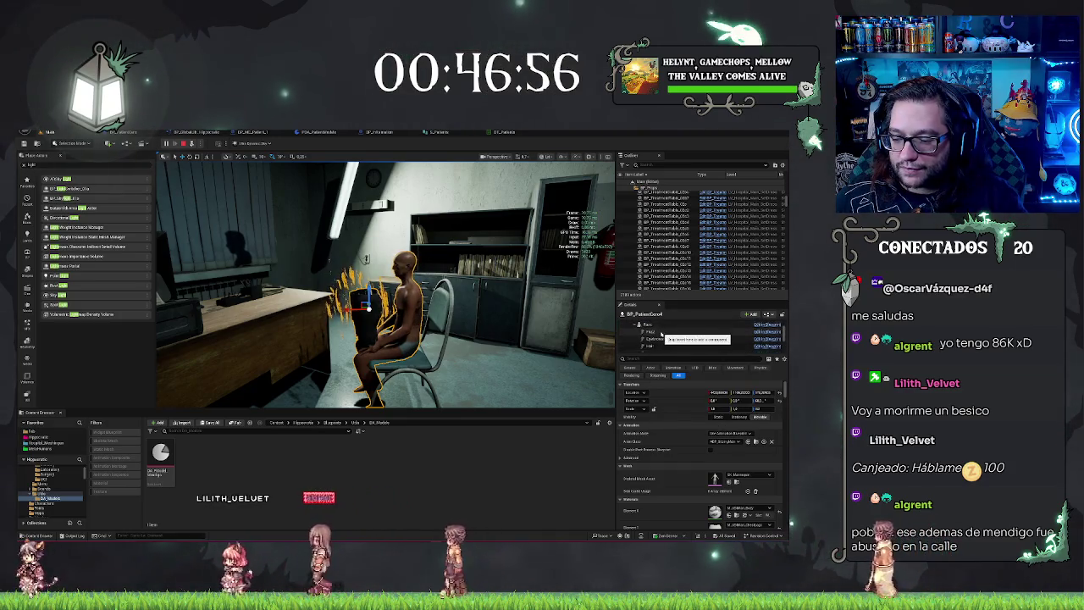
{"action": "mouse_move", "coordinate": [381, 279]}
{"action": "left_mouse_down"}
{"action": "mouse_move", "coordinate": [364, 271]}
{"action": "mouse_move", "coordinate": [398, 275]}
{"action": "mouse_move", "coordinate": [389, 263]}
{"action": "mouse_move", "coordinate": [372, 279]}
{"action": "mouse_move", "coordinate": [602, 309]}
{"action": "left_mouse_up"}
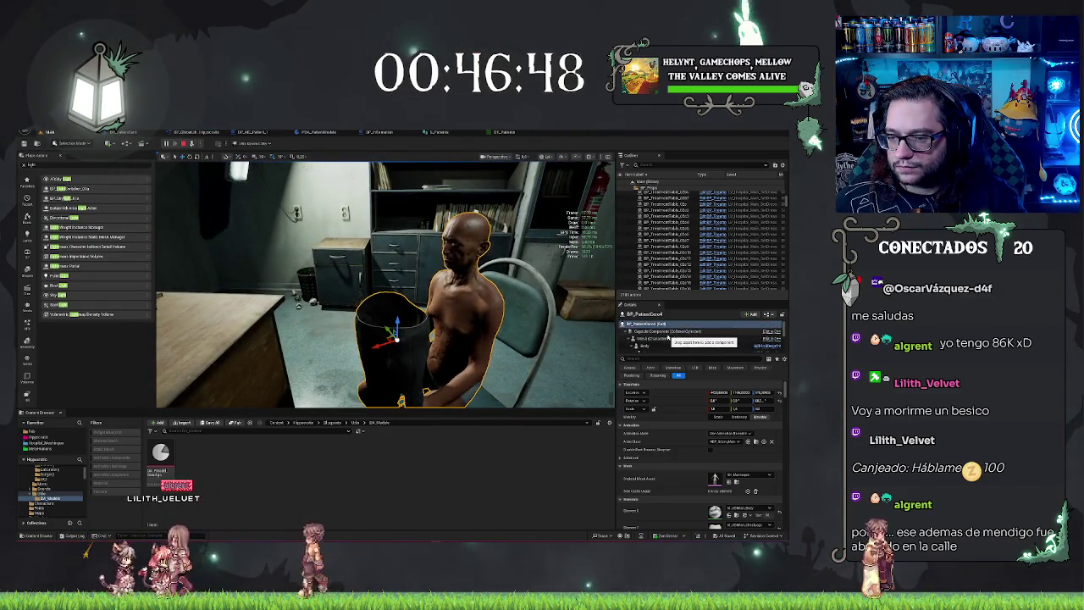
- Compare the patient's Face, Body and CharacterMesh0 components in the Details tree
{"action": "left_click", "coordinate": [663, 333]}
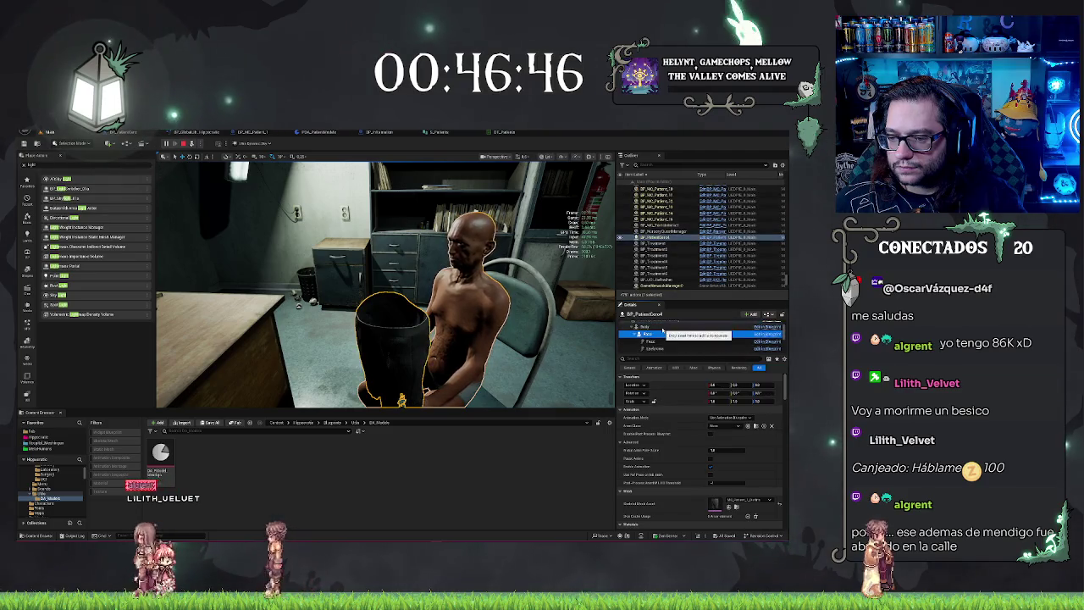
{"action": "left_click", "coordinate": [661, 328]}
{"action": "left_click", "coordinate": [674, 335]}
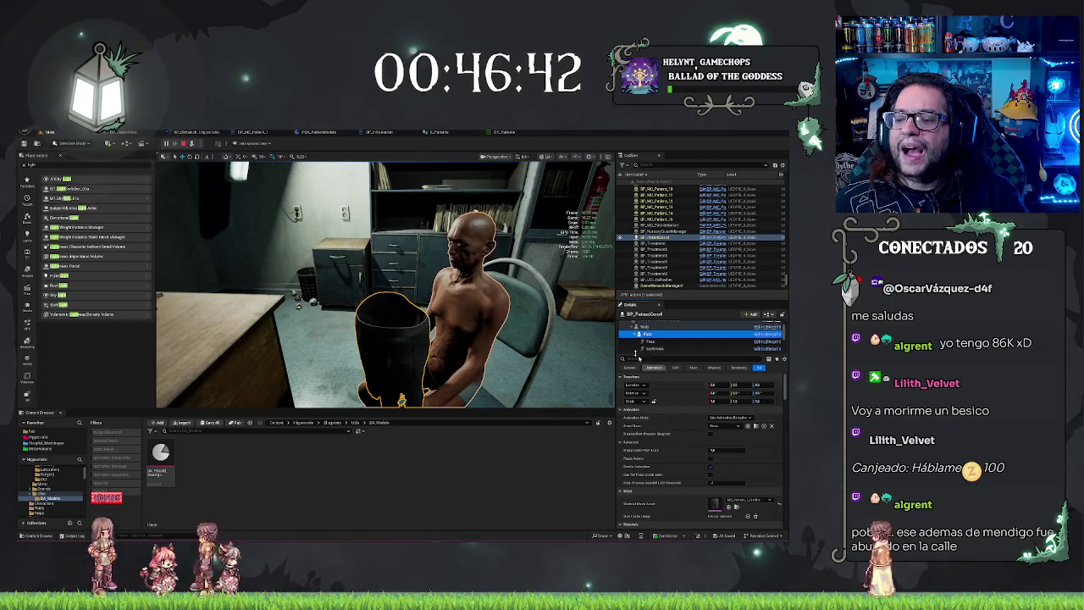
{"action": "left_click", "coordinate": [645, 327]}
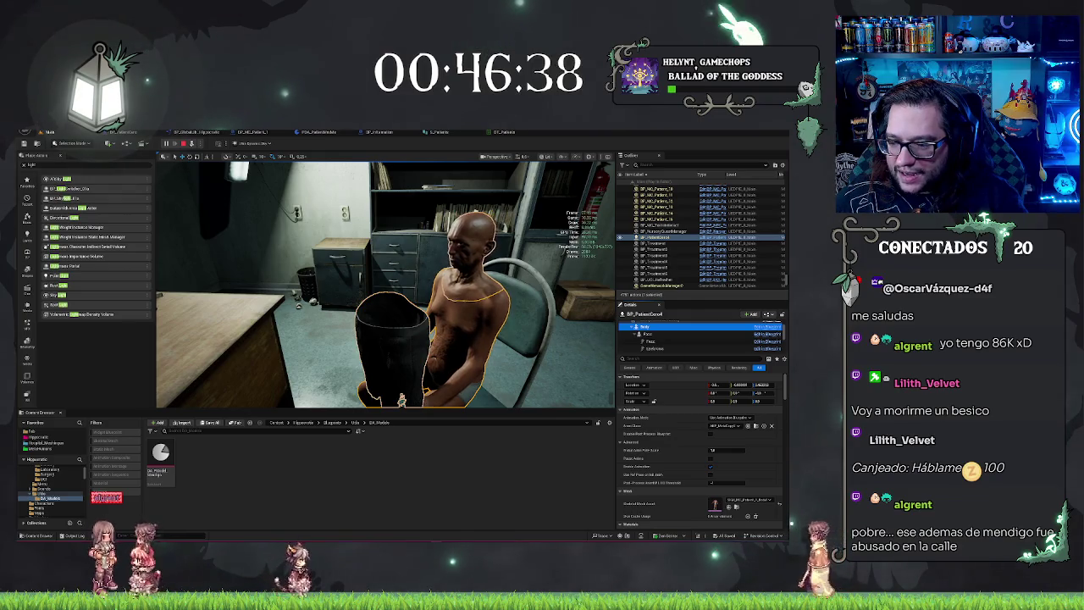
{"action": "left_click", "coordinate": [647, 335]}
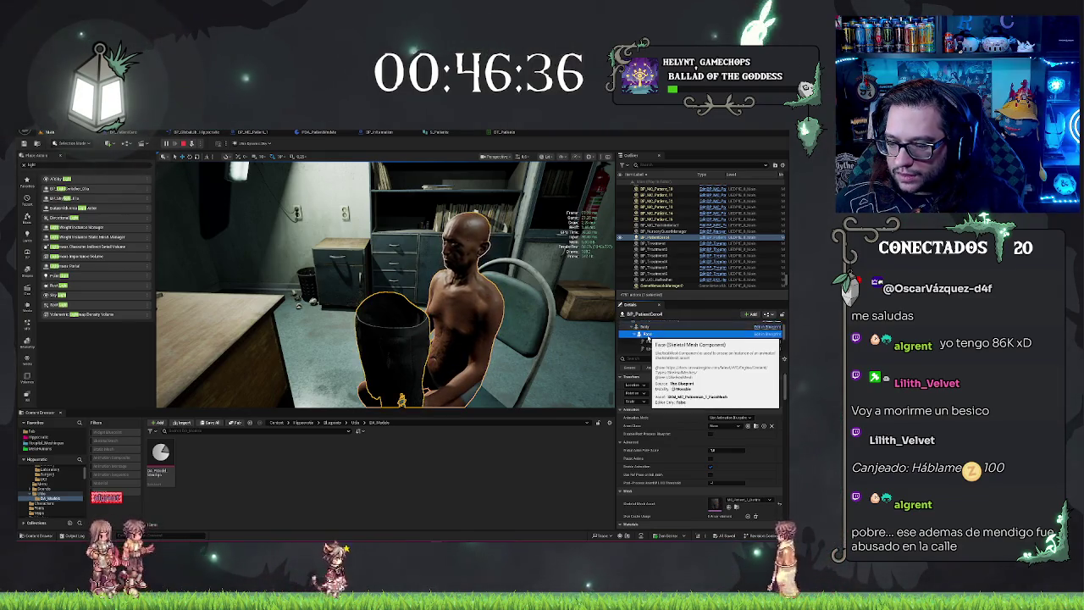
{"action": "left_click", "coordinate": [647, 327]}
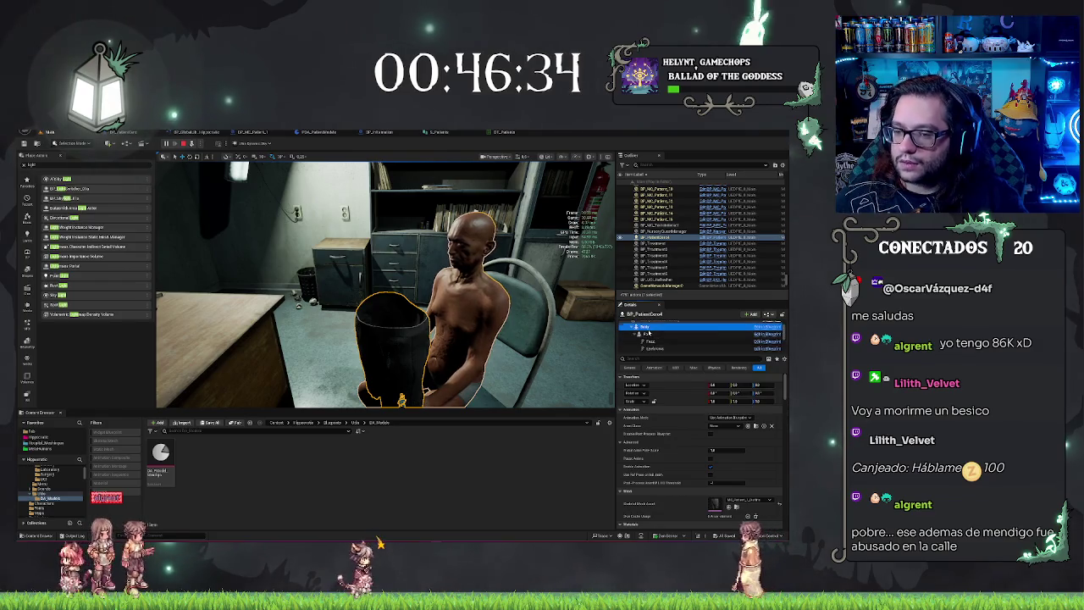
{"action": "left_click", "coordinate": [648, 328]}
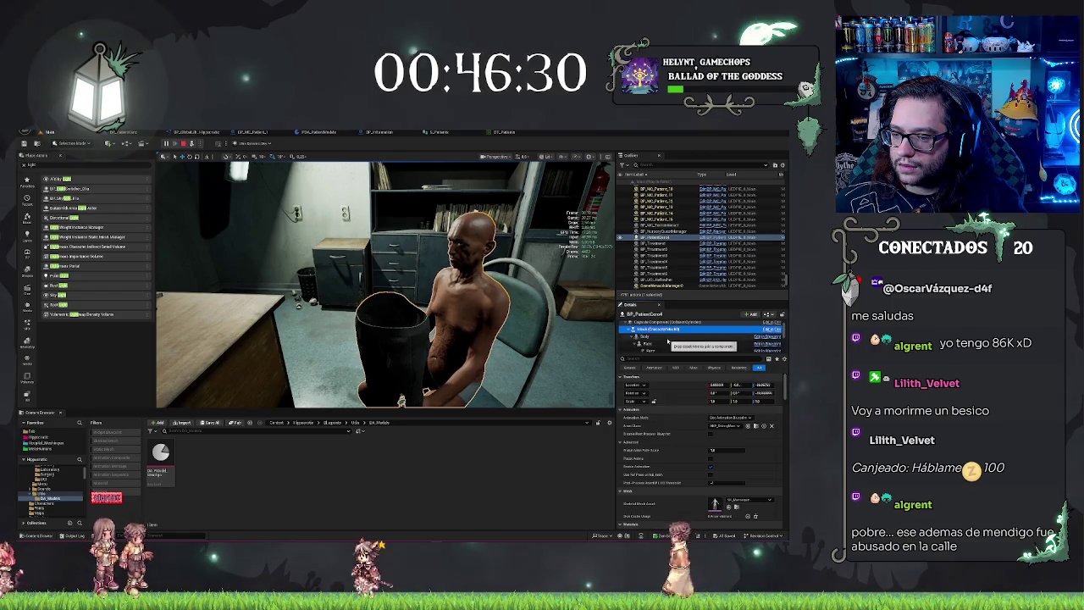
{"action": "left_click", "coordinate": [668, 343]}
{"action": "scroll", "coordinate": [665, 343], "scroll_direction": "down", "scroll_amount": 3}
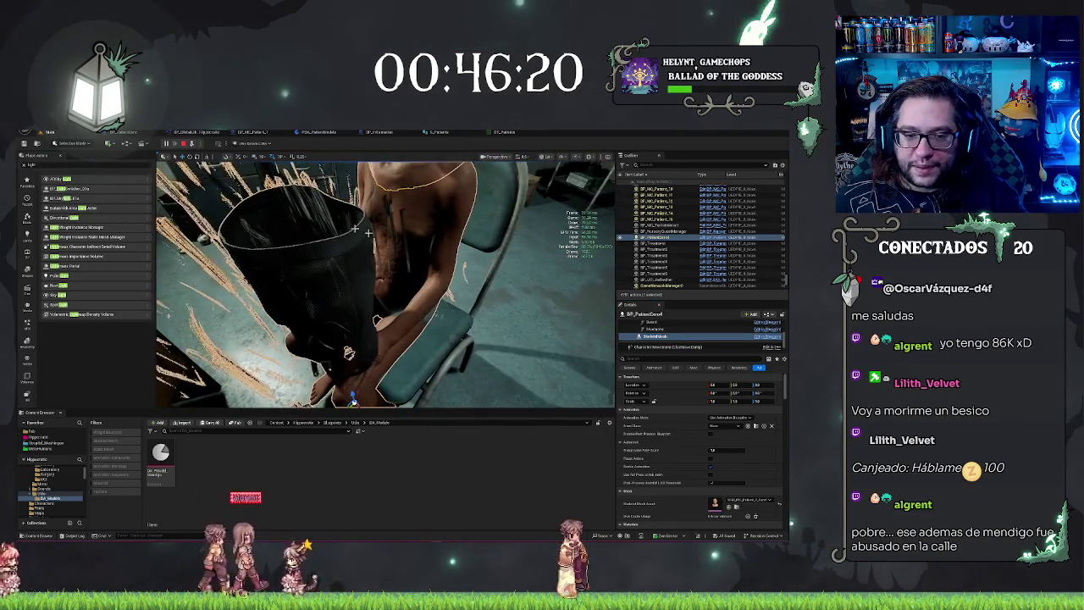
- Inspect the Hair groom component's groom and material settings, then stop play with Esc
{"action": "scroll", "coordinate": [687, 342], "scroll_direction": "up", "scroll_amount": 2}
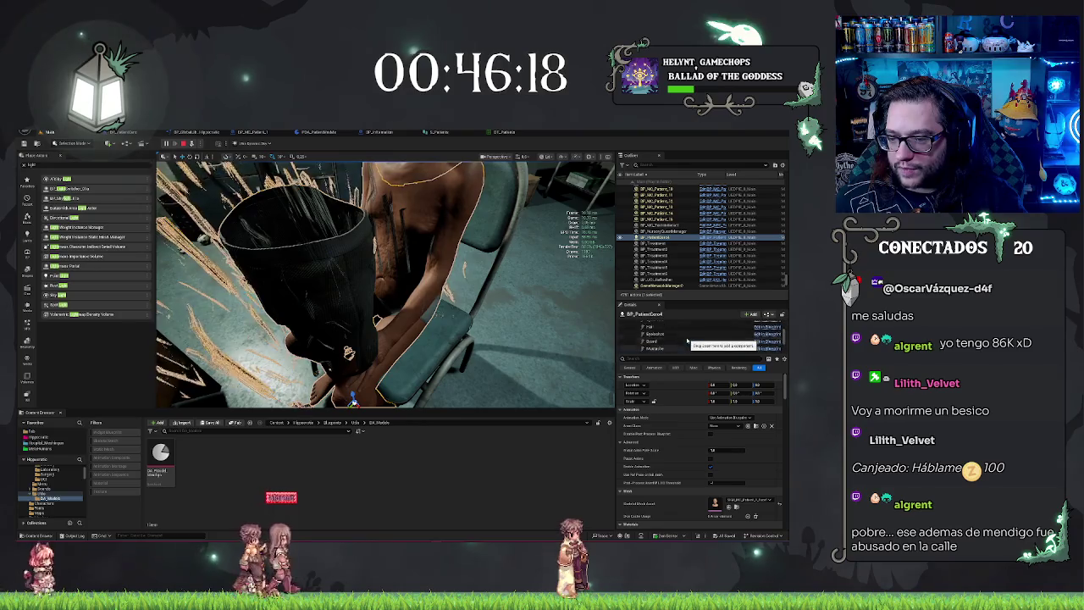
{"action": "left_click", "coordinate": [657, 346]}
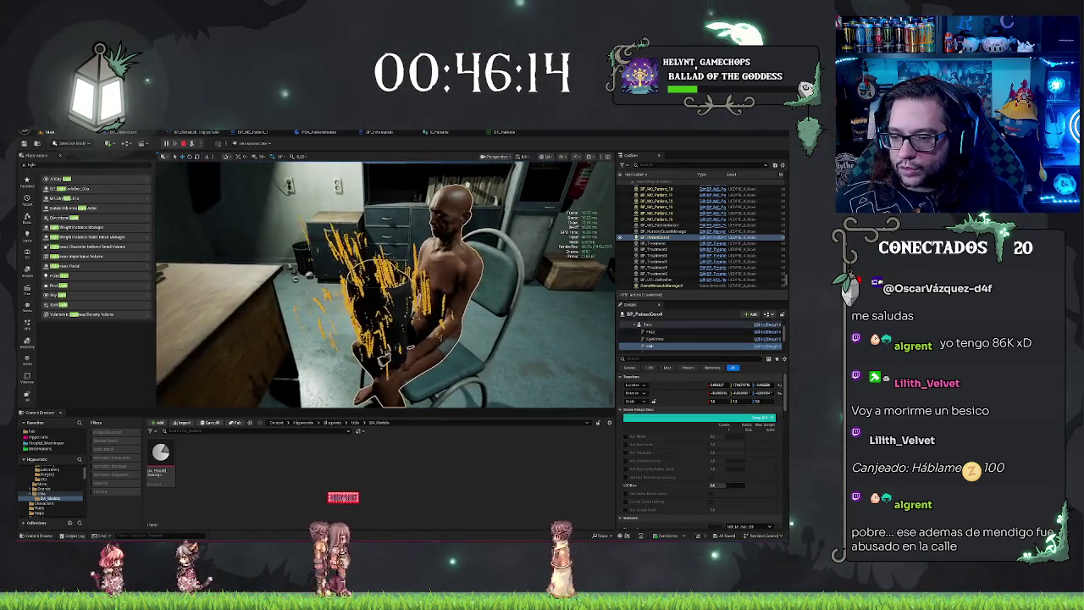
{"action": "scroll", "coordinate": [740, 479], "scroll_direction": "down", "scroll_amount": 5}
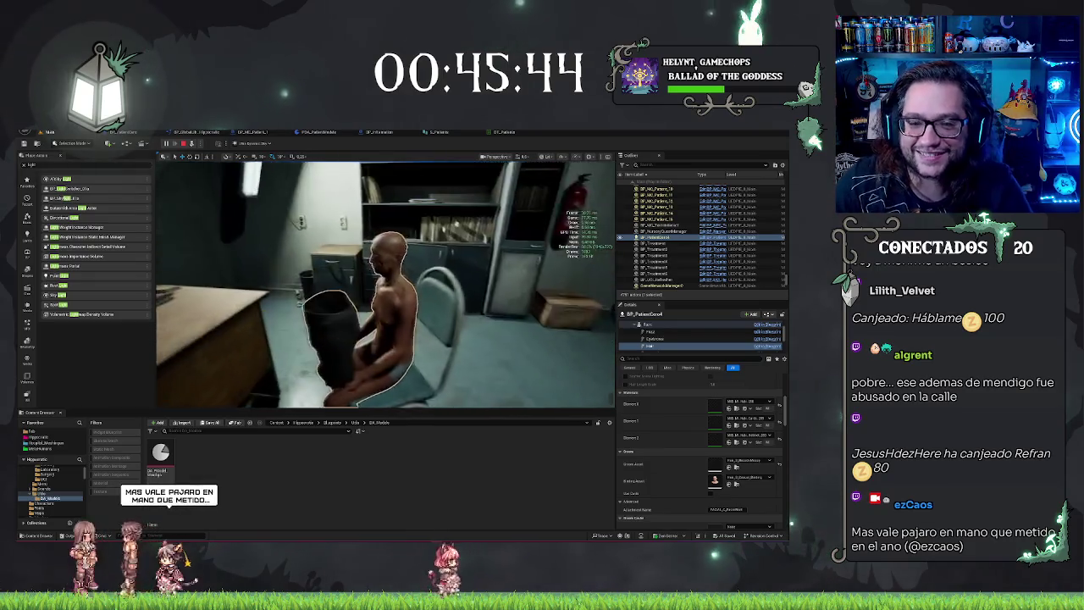
{"action": "key", "text": "Escape"}
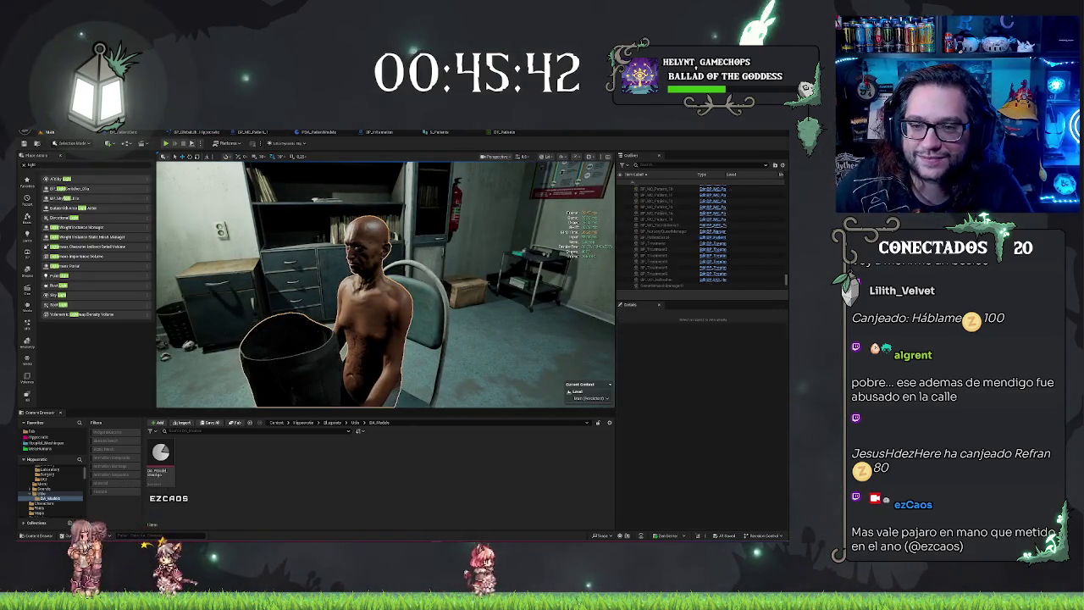
{"action": "left_click", "coordinate": [206, 133]}
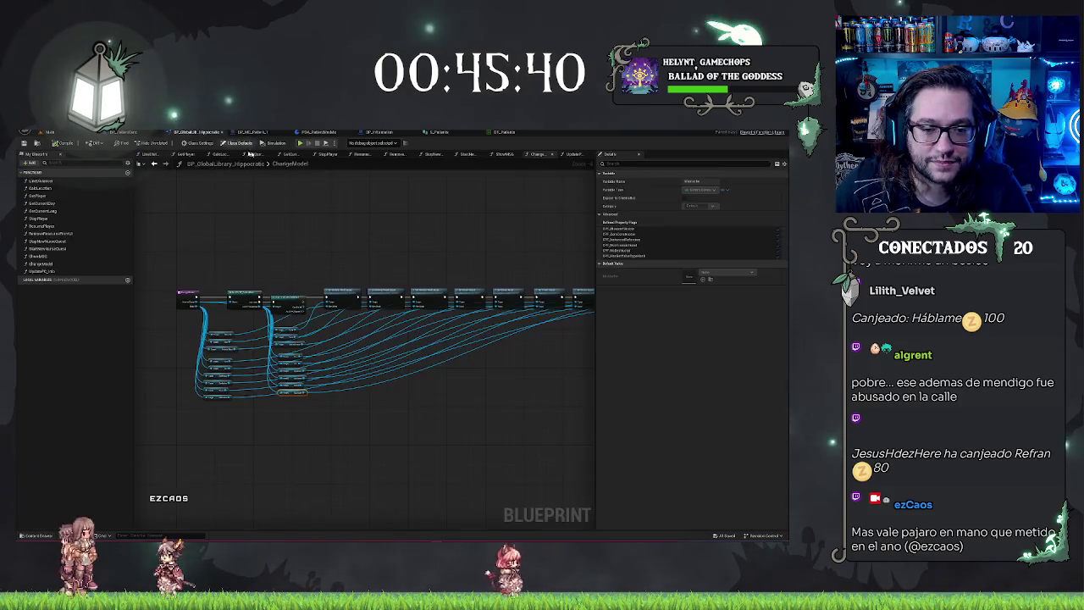
{"action": "scroll", "coordinate": [377, 261], "scroll_direction": "up", "scroll_amount": 3}
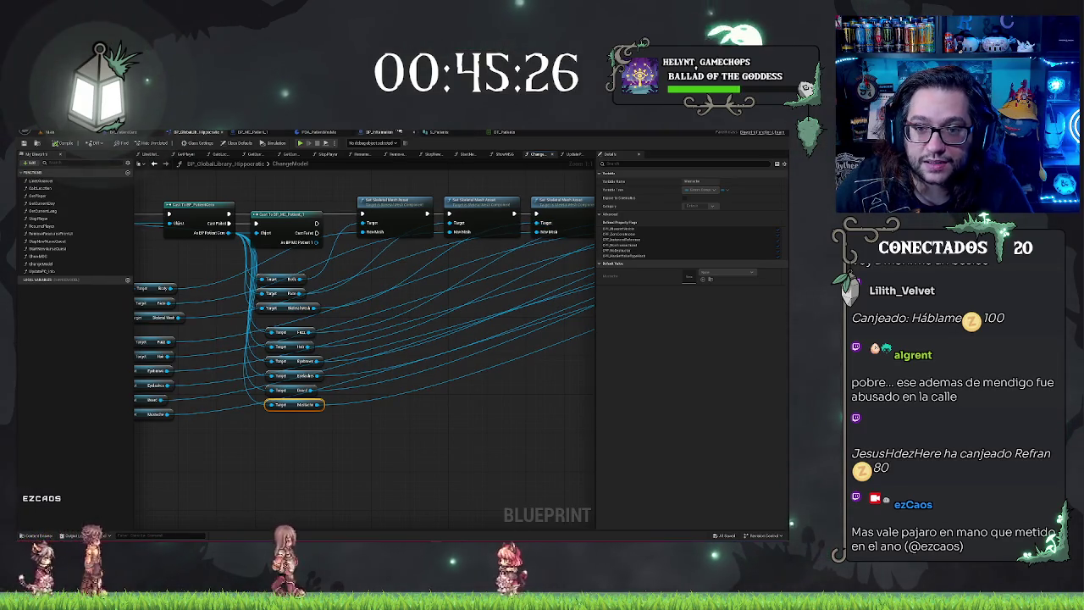
{"action": "left_click", "coordinate": [47, 131]}
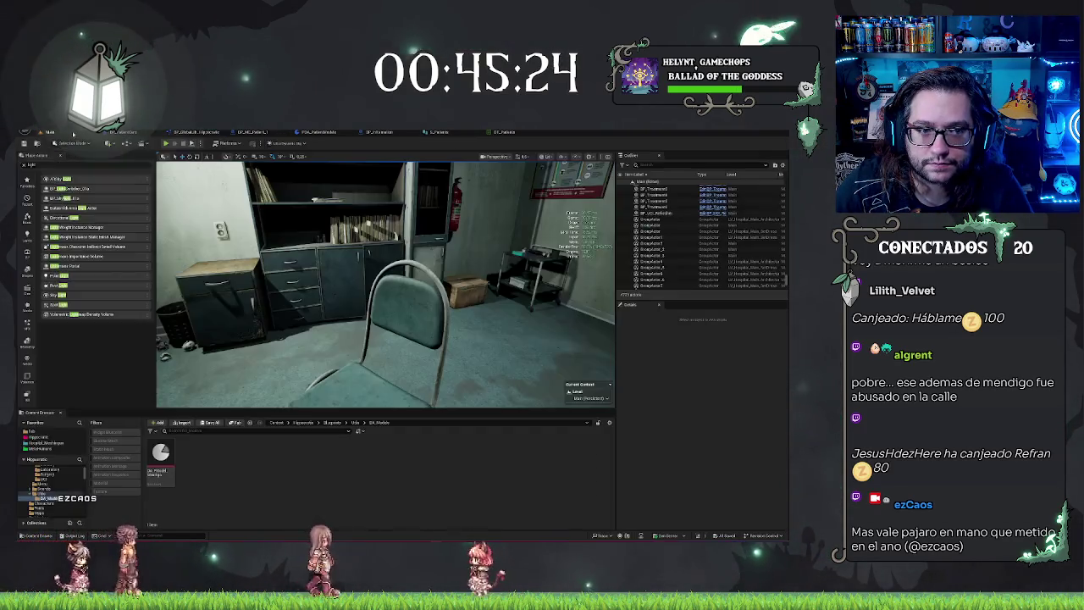
- Set DA_PatientModel_Mendigo's Face entry to the Patient_1 face mesh
{"action": "double_click", "coordinate": [160, 454]}
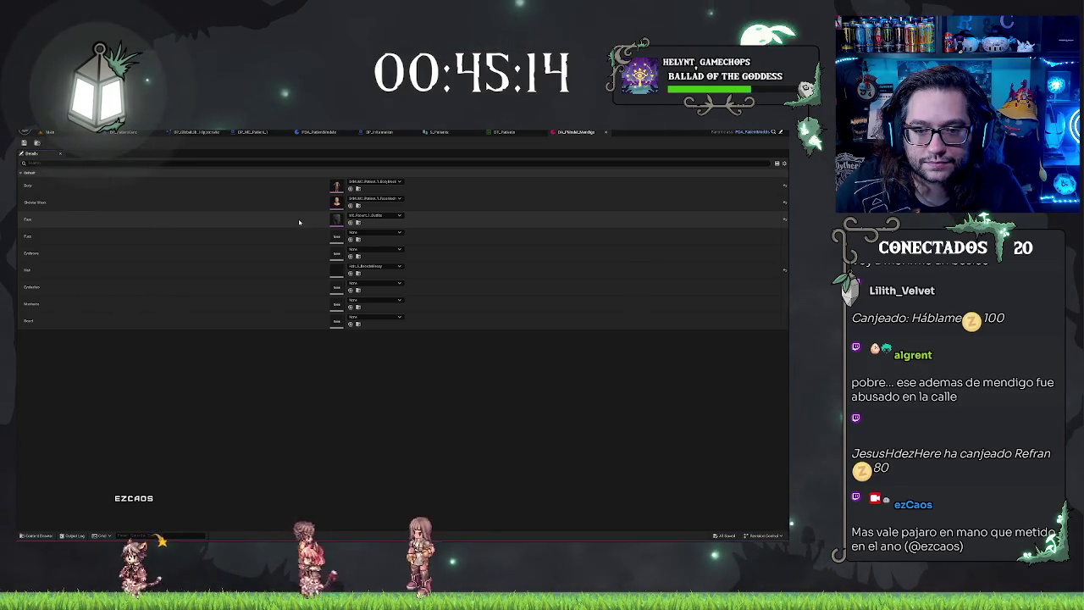
{"action": "left_click", "coordinate": [373, 217]}
{"action": "type", "text": "rio"}
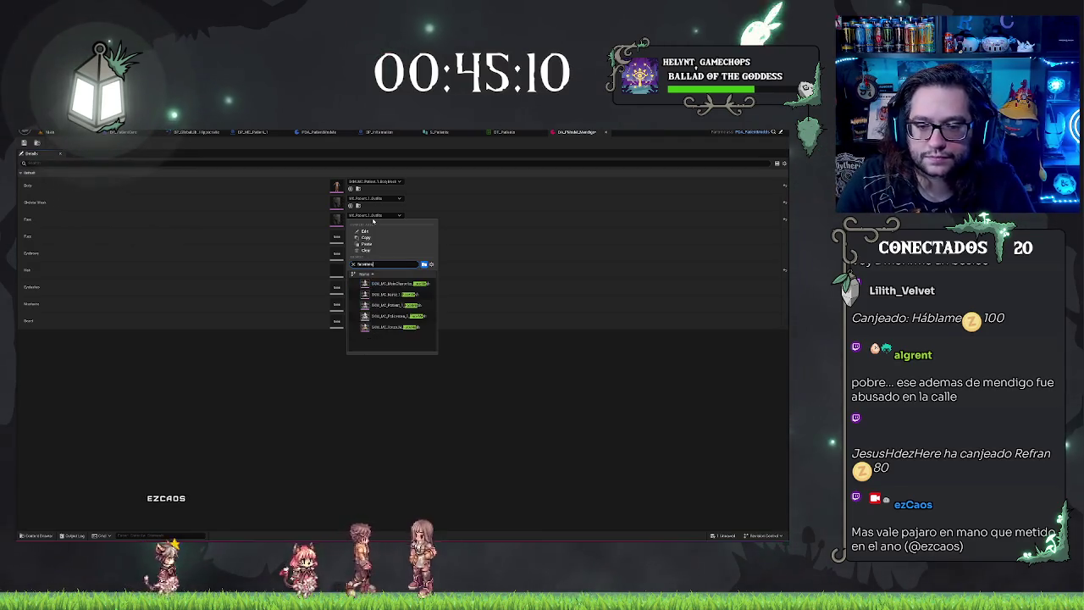
{"action": "left_click", "coordinate": [401, 314]}
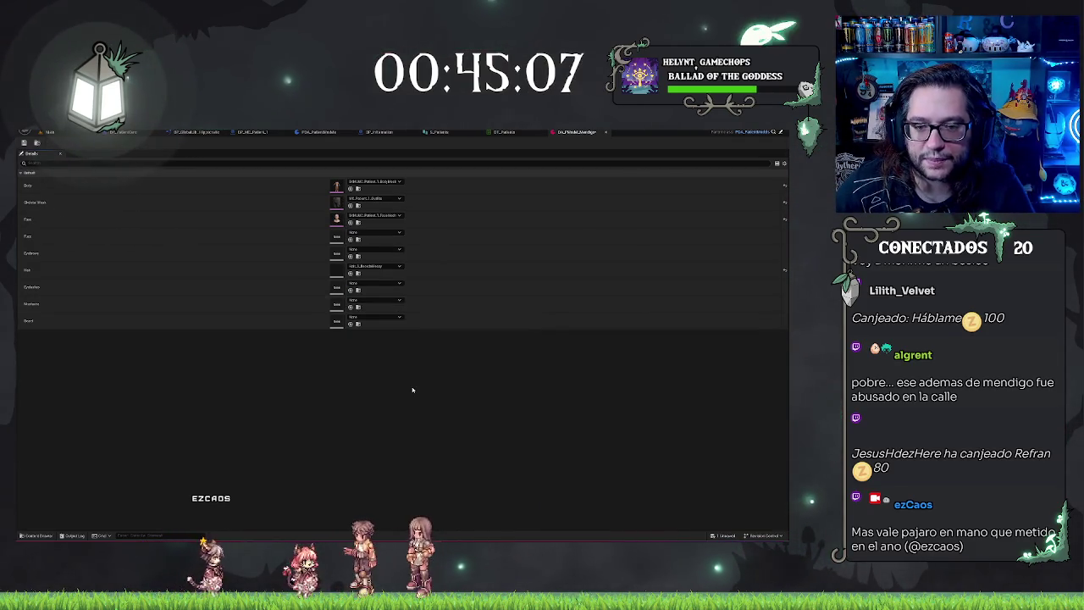
{"action": "left_click", "coordinate": [48, 133]}
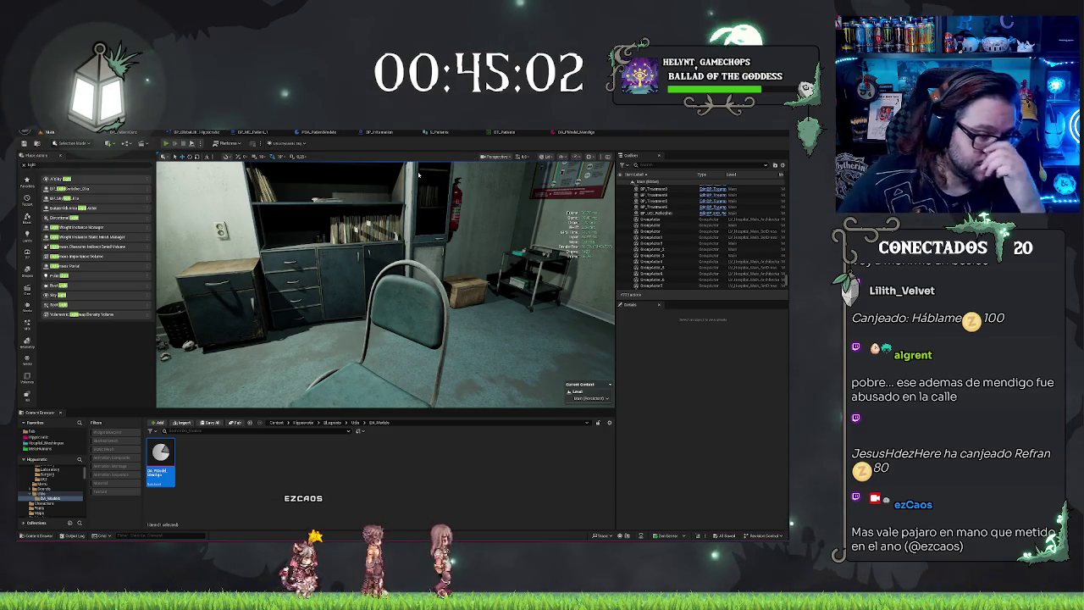
- Play-test the level, show another disease on the in-game monitor, then eject from the player with F8
{"action": "key", "text": "alt+p"}
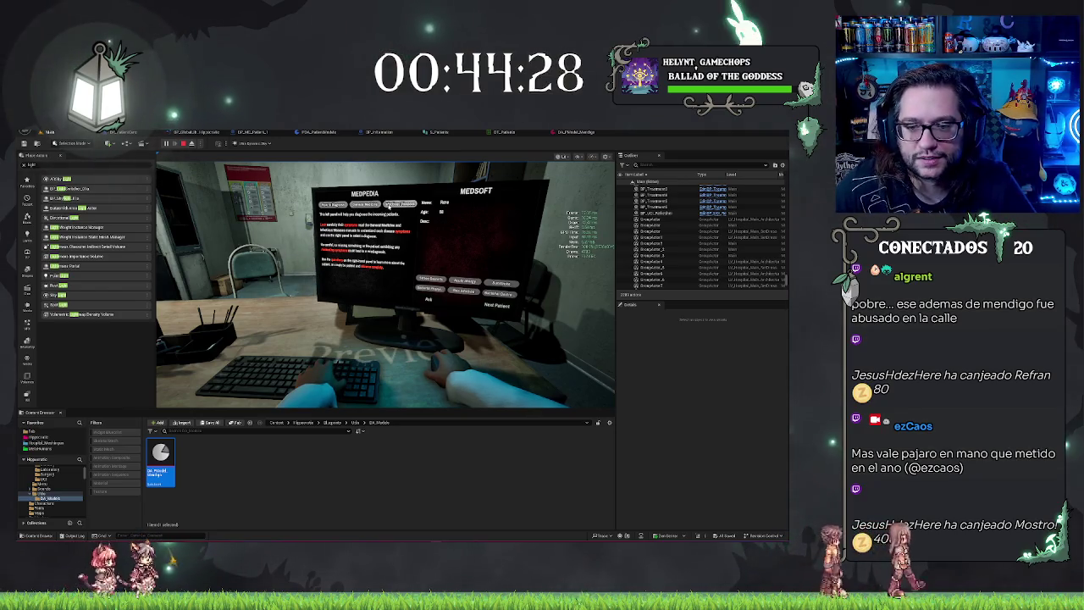
{"action": "left_click", "coordinate": [386, 204]}
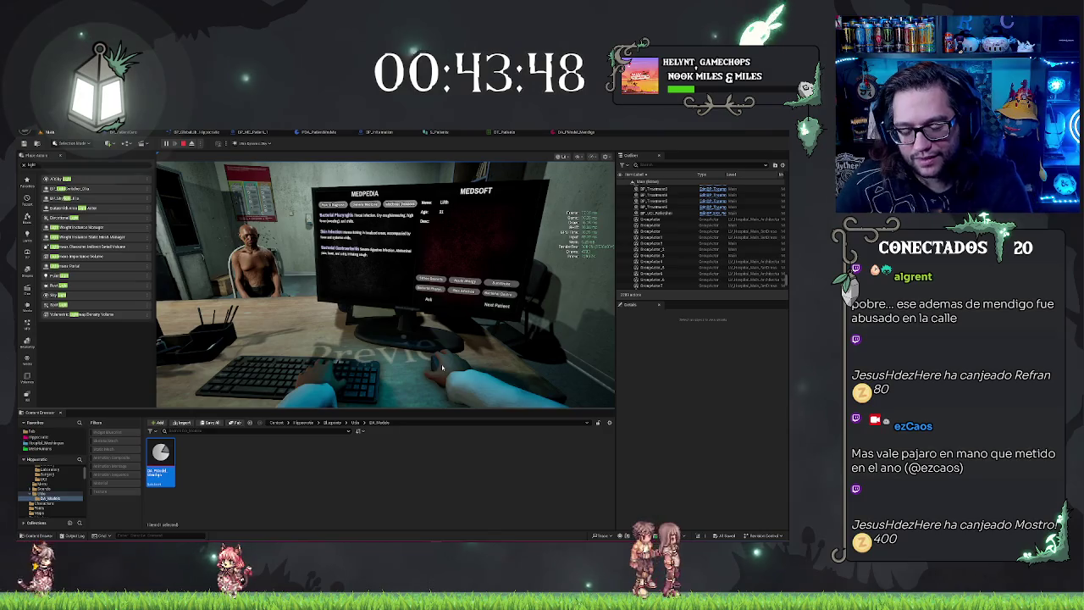
{"action": "key", "text": "F8"}
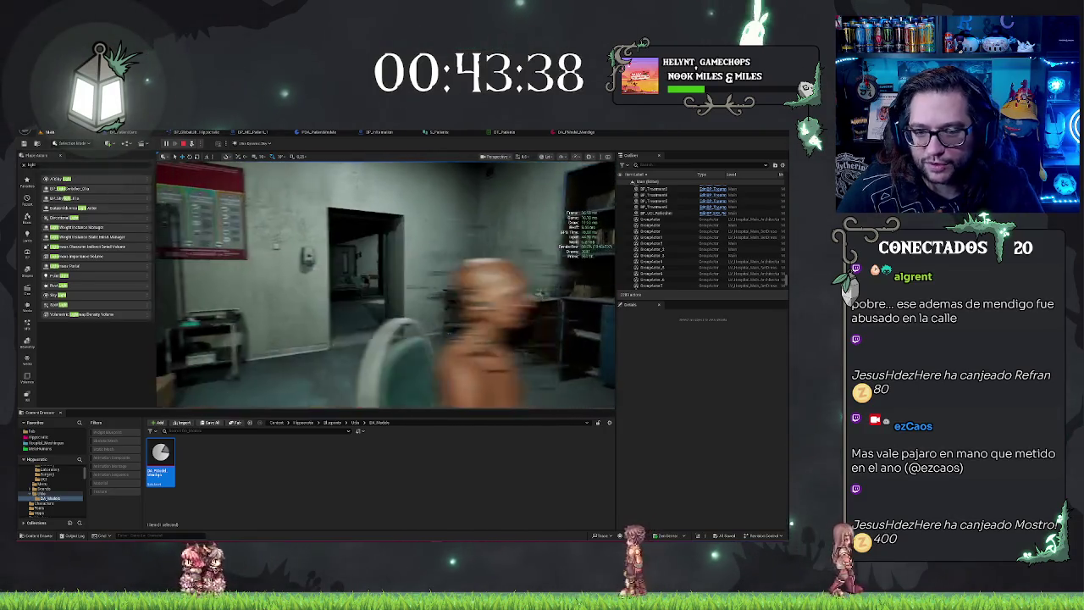
- Select the seated patient's Hair component and assign a binding asset from the list
{"action": "left_click", "coordinate": [423, 296]}
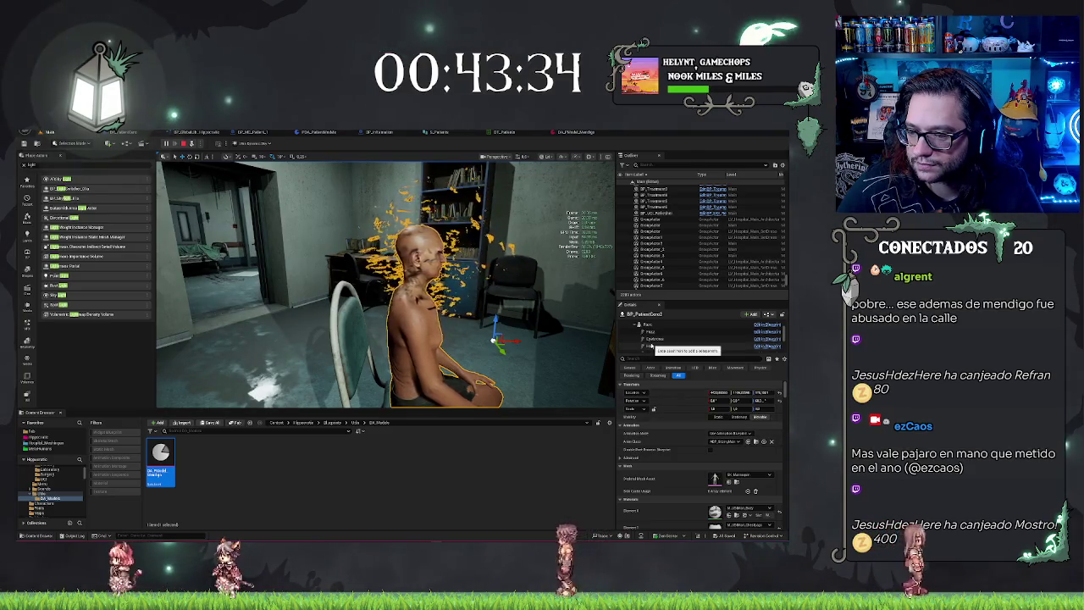
{"action": "left_click", "coordinate": [649, 345]}
{"action": "scroll", "coordinate": [707, 471], "scroll_direction": "down", "scroll_amount": 5}
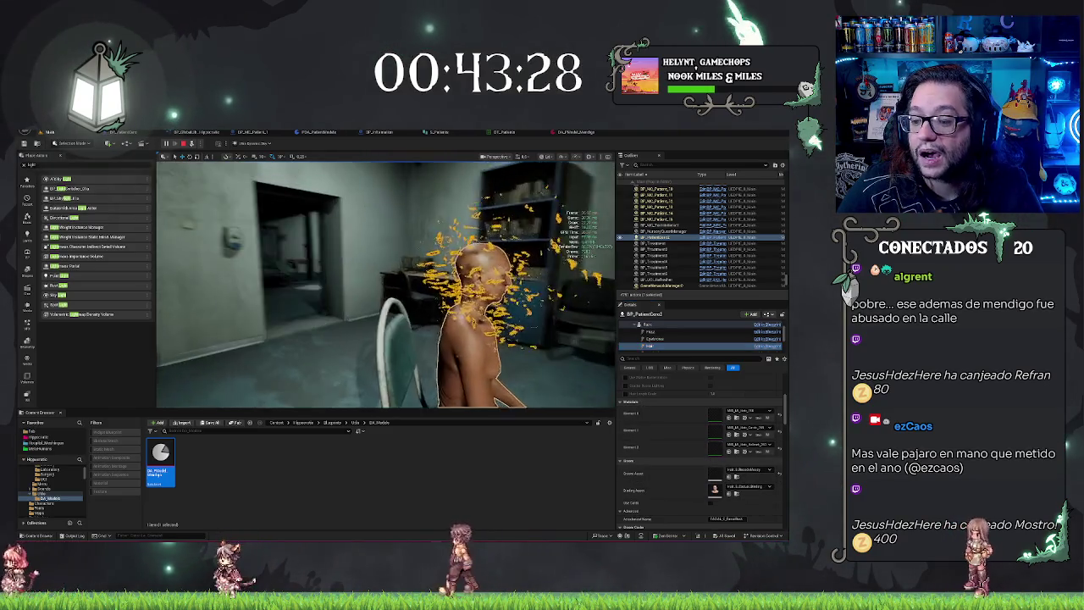
{"action": "left_click", "coordinate": [766, 488]}
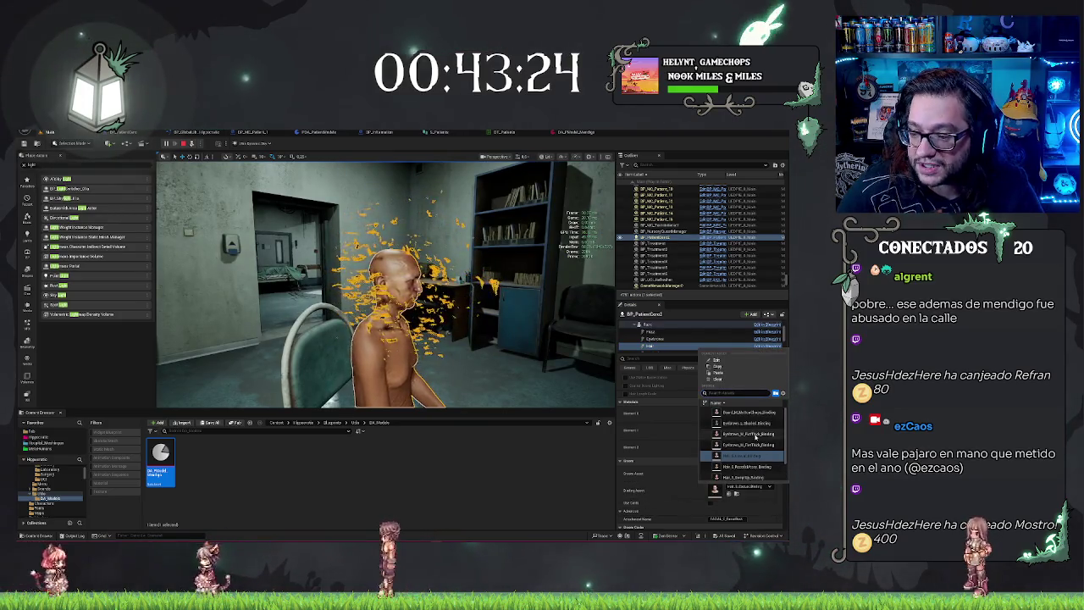
{"action": "scroll", "coordinate": [769, 478], "scroll_direction": "down", "scroll_amount": 2}
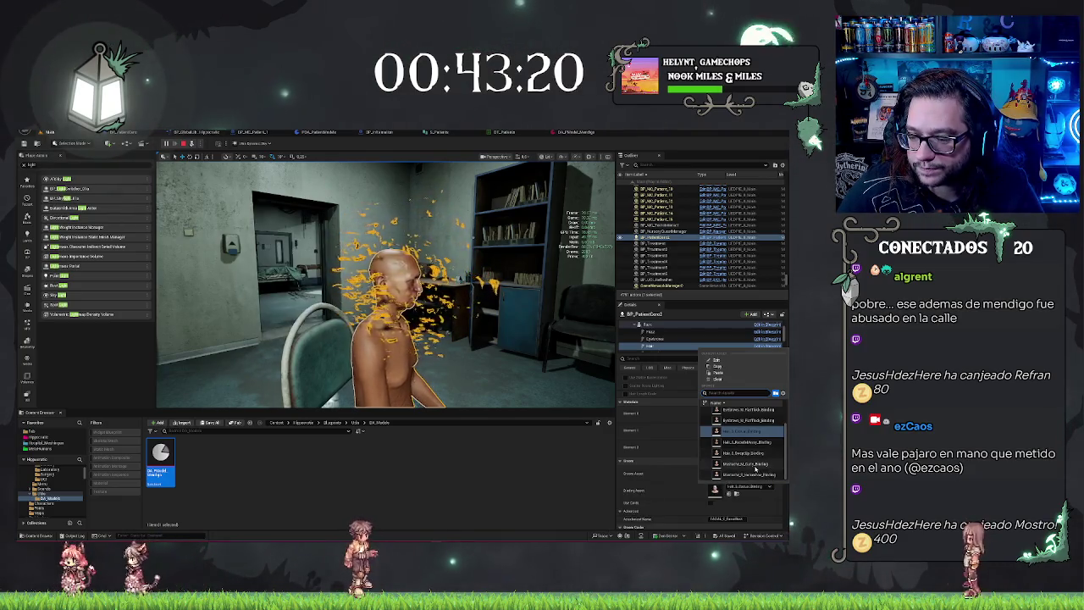
{"action": "left_click", "coordinate": [767, 476]}
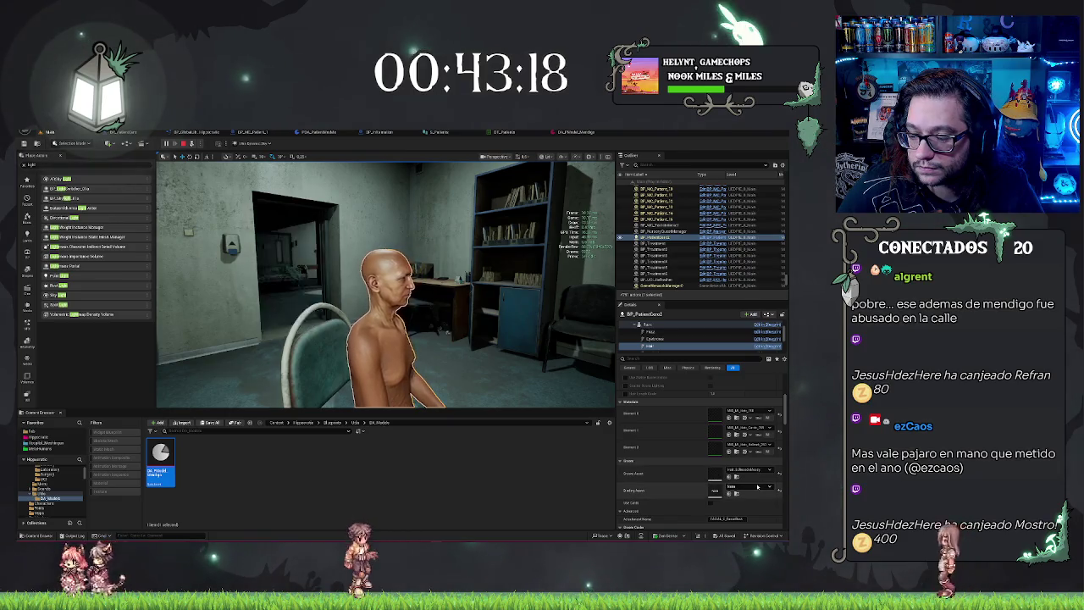
- Search the binding assets for 'mendig' and assign the matching hair binding
{"action": "left_click", "coordinate": [762, 489]}
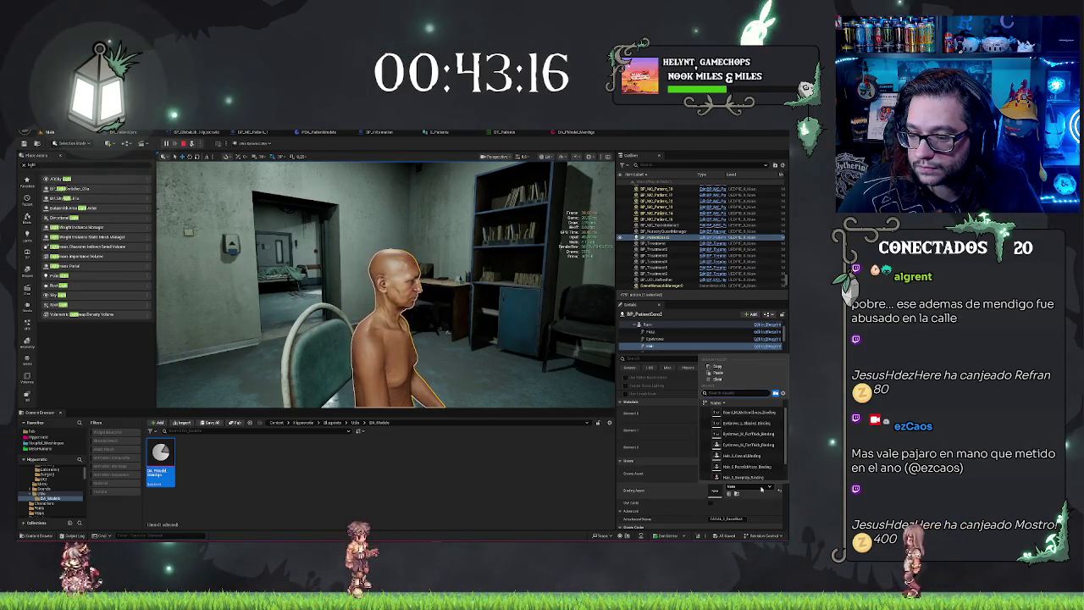
{"action": "type", "text": "mesing"}
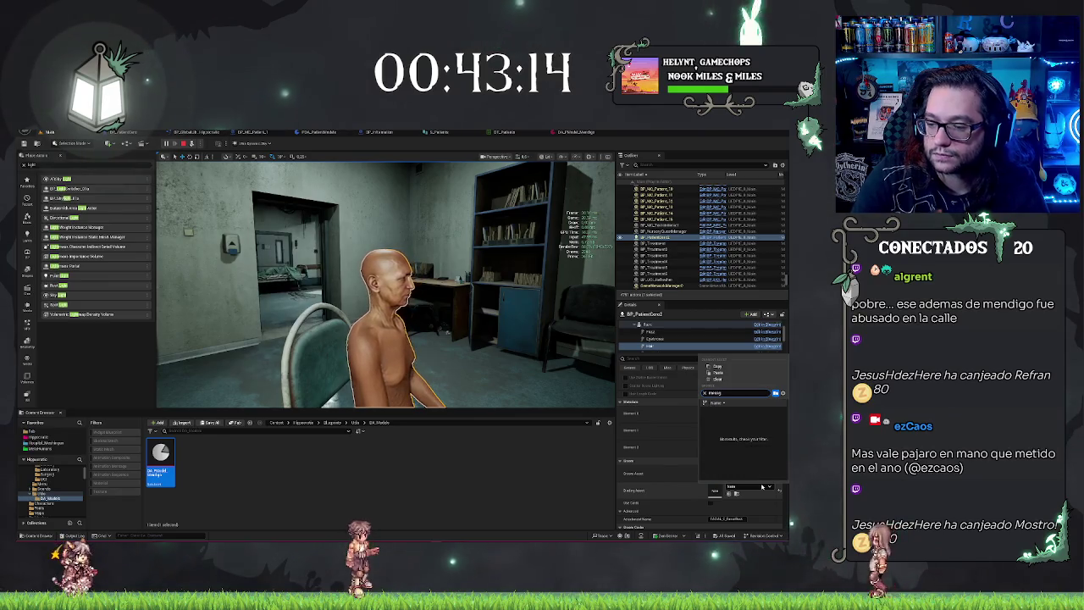
{"action": "key", "text": "BackSpace"}
{"action": "key", "text": "BackSpace"}
{"action": "key", "text": "BackSpace"}
{"action": "type", "text": "ndig"}
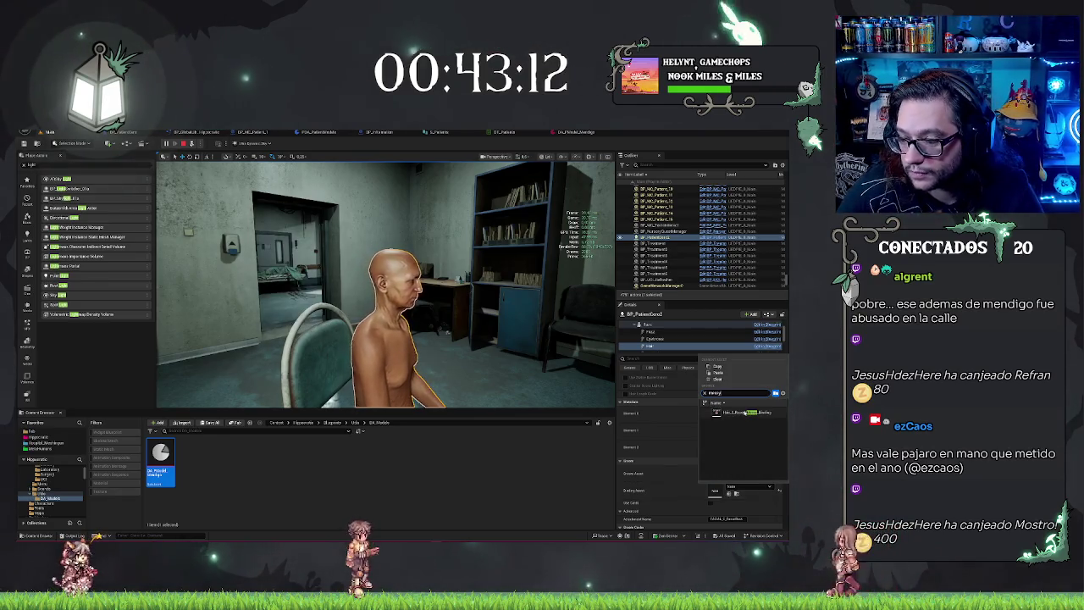
{"action": "left_click", "coordinate": [744, 412]}
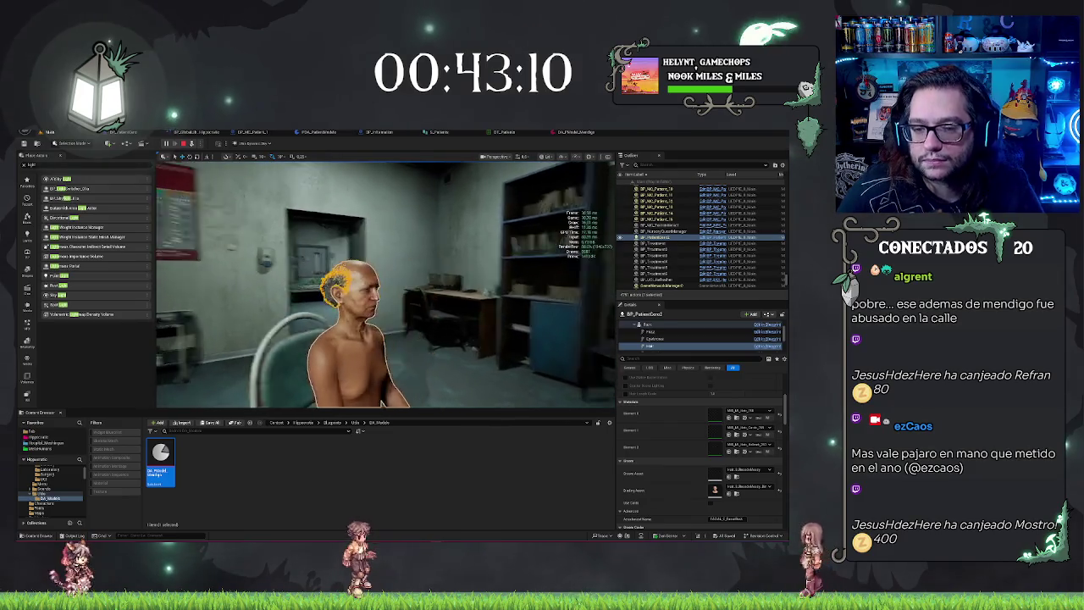
{"action": "left_click_drag", "start_coordinate": [525, 356], "coordinate": [500, 322]}
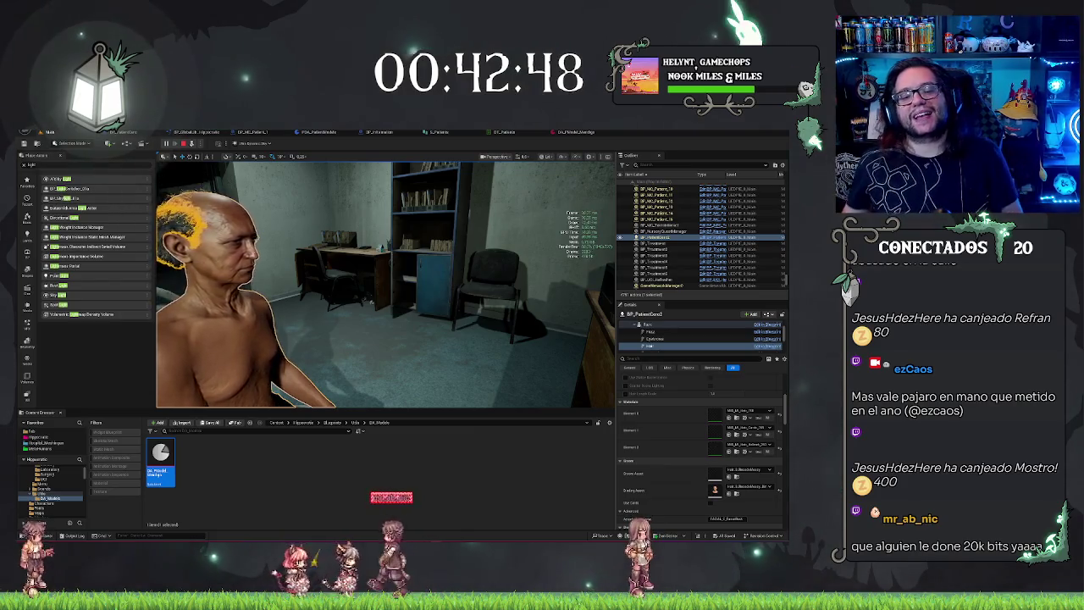
- Select the seated old patient, BP_PatientGen2, instead of the floor mesh
{"action": "left_click", "coordinate": [370, 339]}
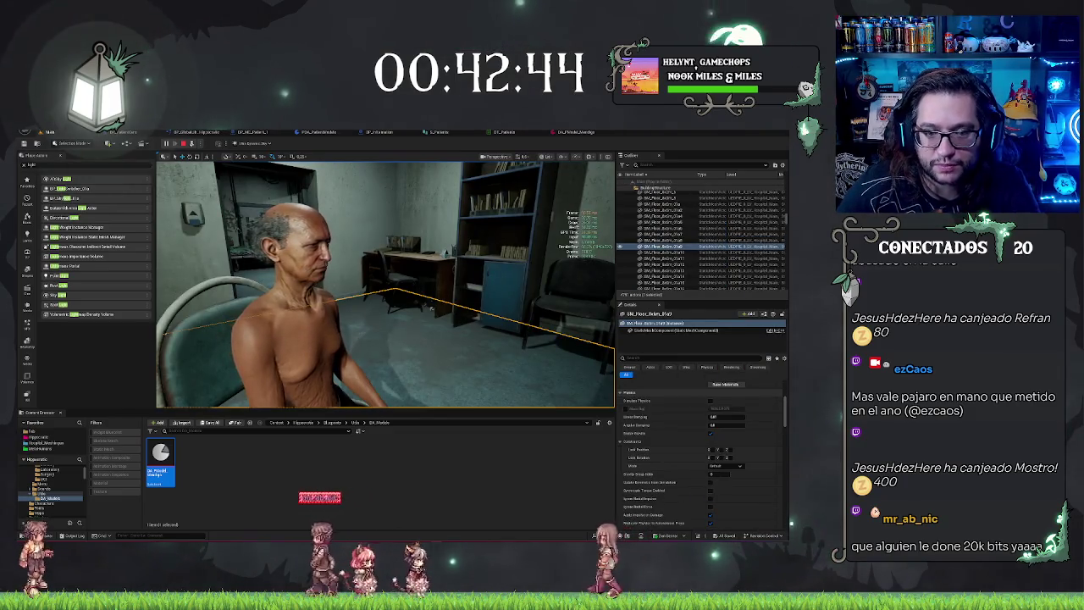
{"action": "left_click", "coordinate": [288, 288]}
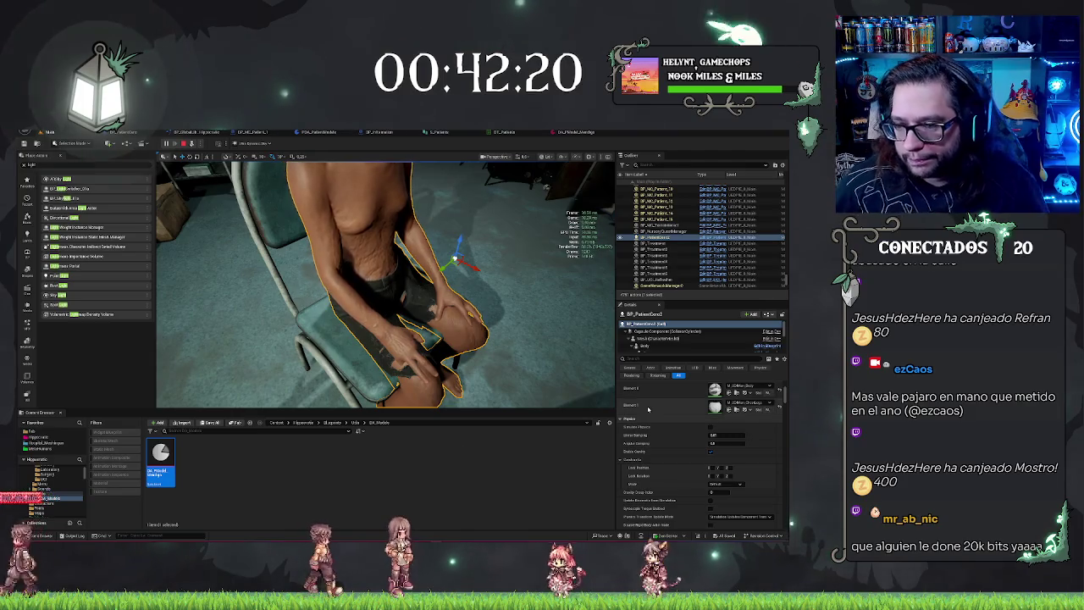
- Select the patient's Face component under Mesh and Body, and frame his head close-up
{"action": "left_click", "coordinate": [657, 338]}
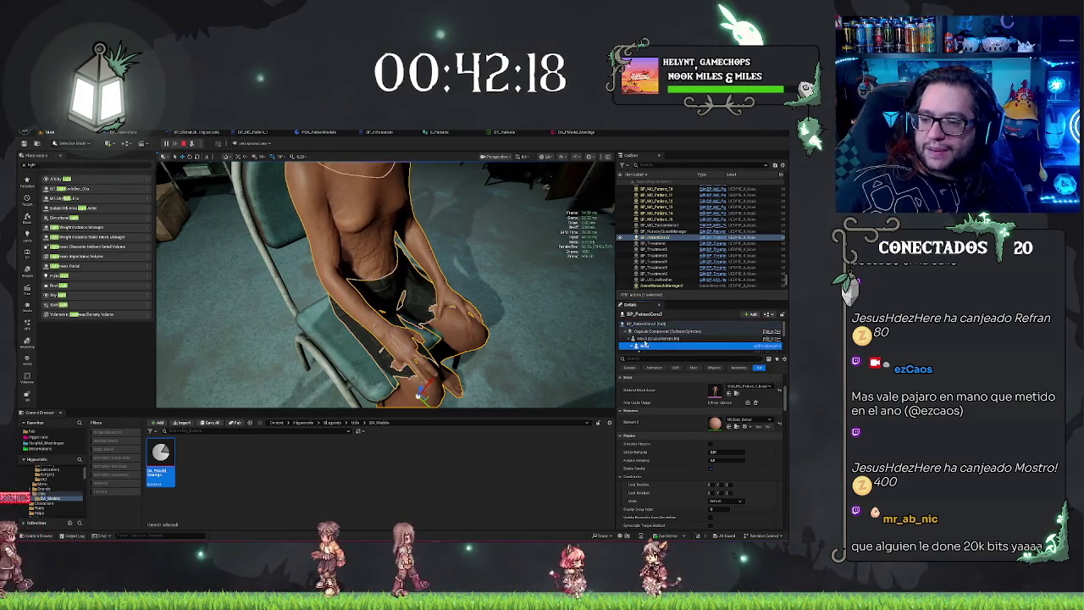
{"action": "left_click", "coordinate": [650, 346]}
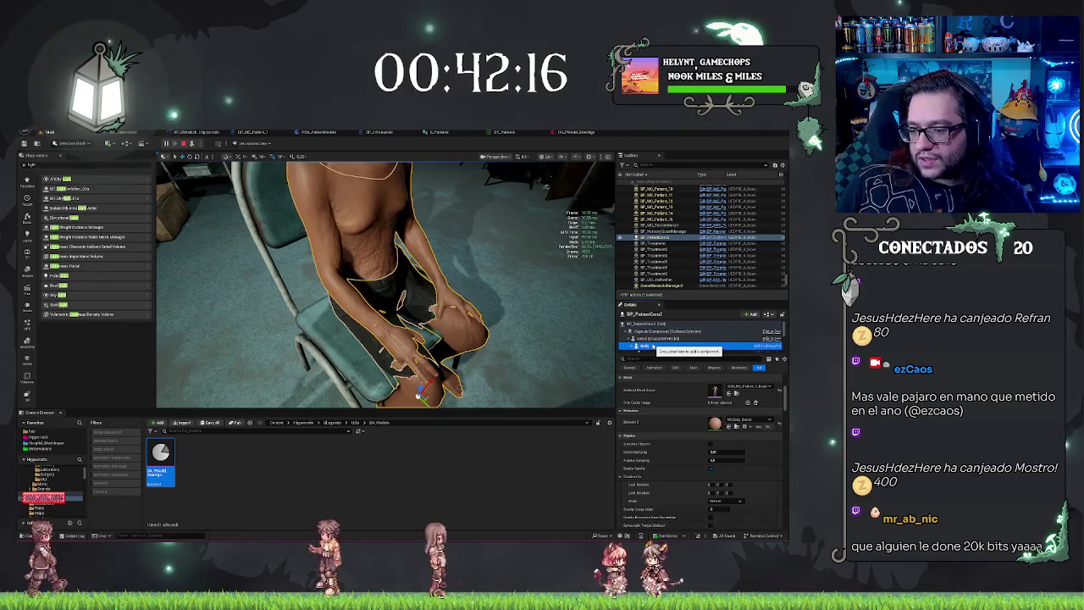
{"action": "scroll", "coordinate": [672, 341], "scroll_direction": "down", "scroll_amount": 2}
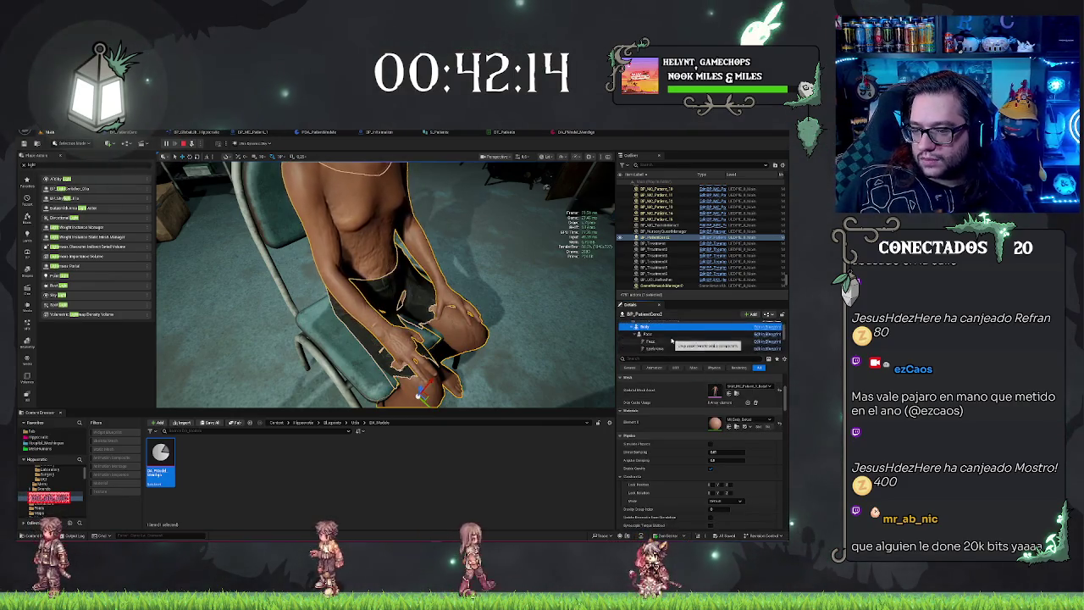
{"action": "left_click", "coordinate": [661, 334]}
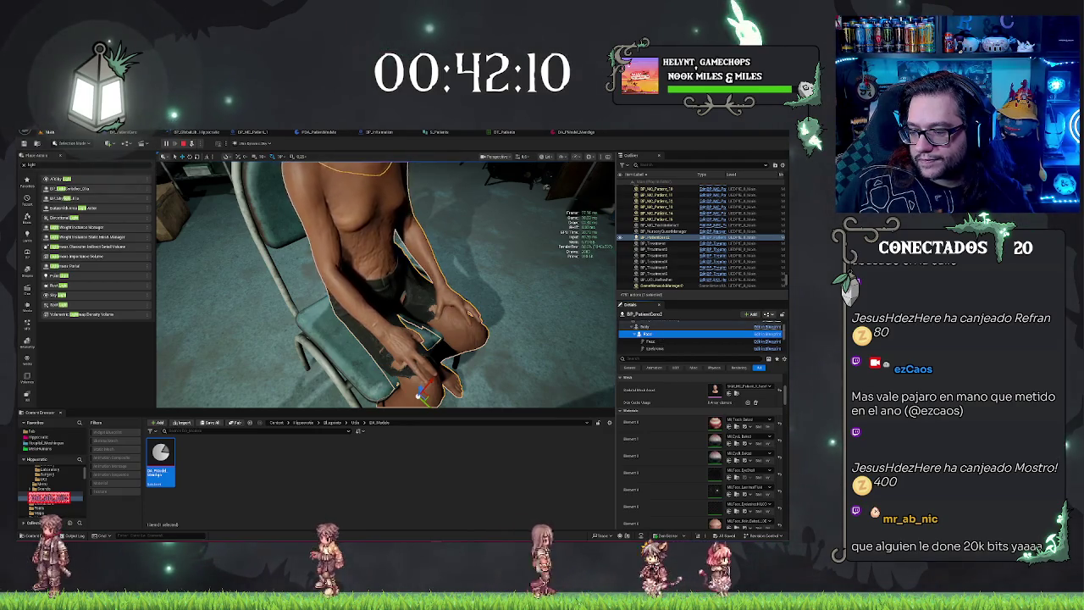
{"action": "key", "text": "f"}
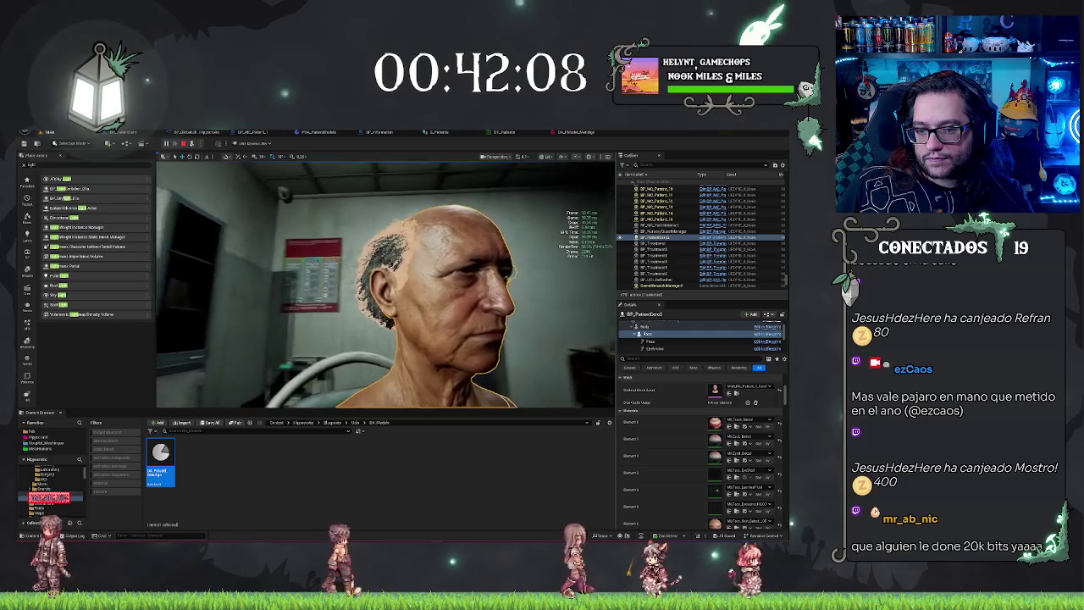
{"action": "scroll", "coordinate": [724, 455], "scroll_direction": "down", "scroll_amount": 2}
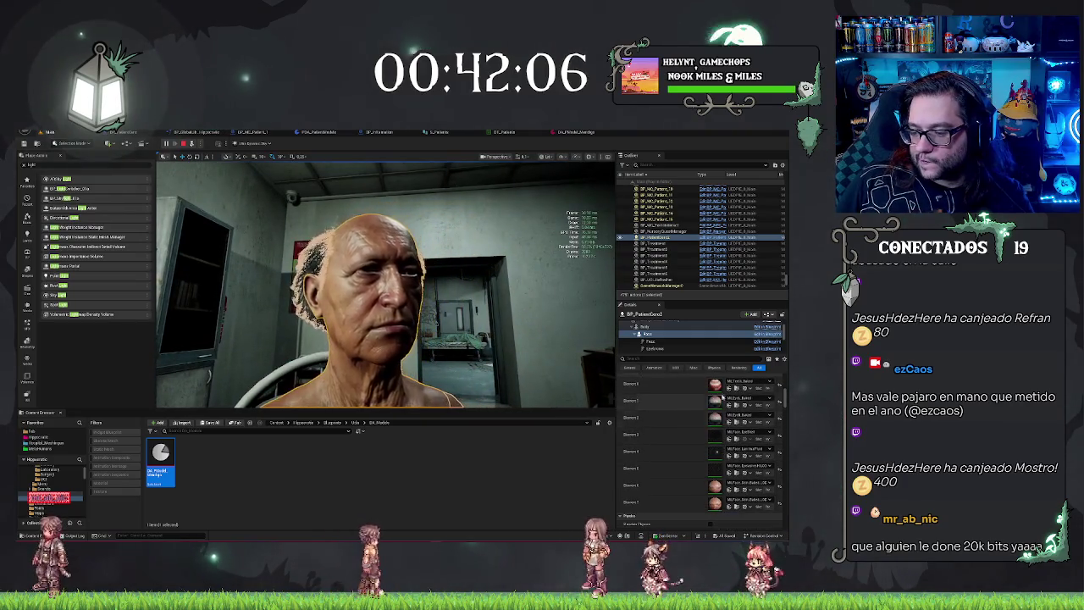
{"action": "scroll", "coordinate": [697, 430], "scroll_direction": "down", "scroll_amount": 5}
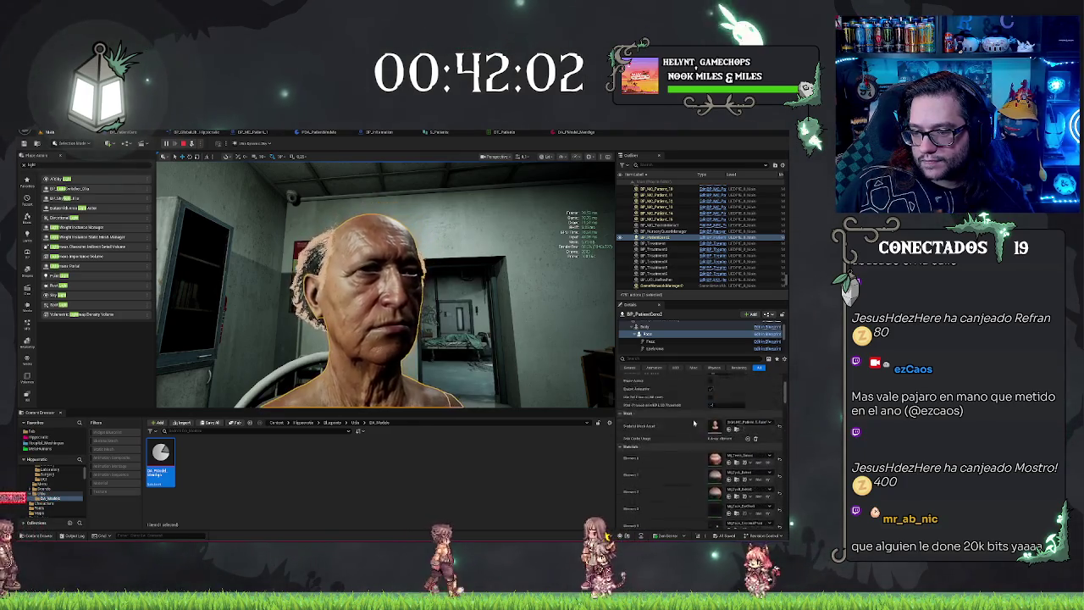
- Inspect the Face component's groom rows and the Eyebrows binding settings in Details
{"action": "left_click", "coordinate": [669, 344]}
{"action": "left_click", "coordinate": [669, 351]}
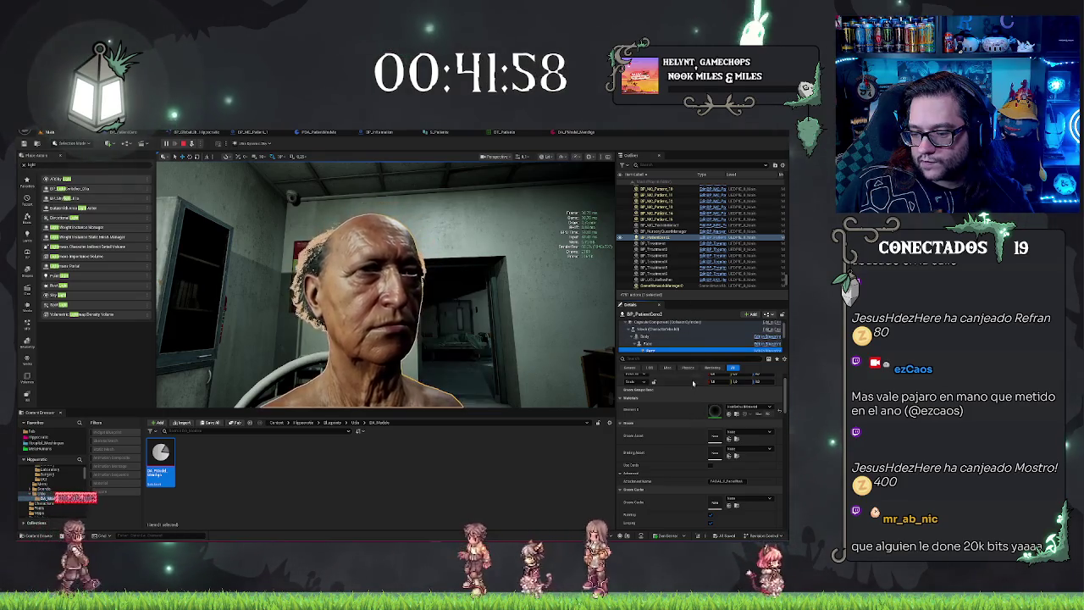
{"action": "scroll", "coordinate": [688, 339], "scroll_direction": "down", "scroll_amount": 2}
{"action": "left_click", "coordinate": [682, 338]}
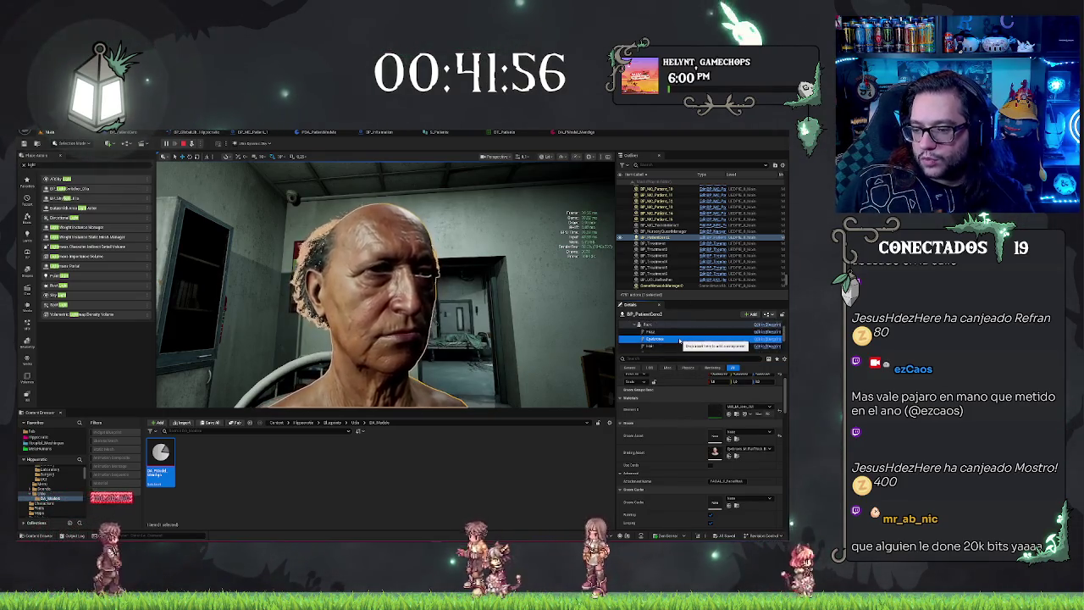
{"action": "scroll", "coordinate": [680, 339], "scroll_direction": "down", "scroll_amount": 1}
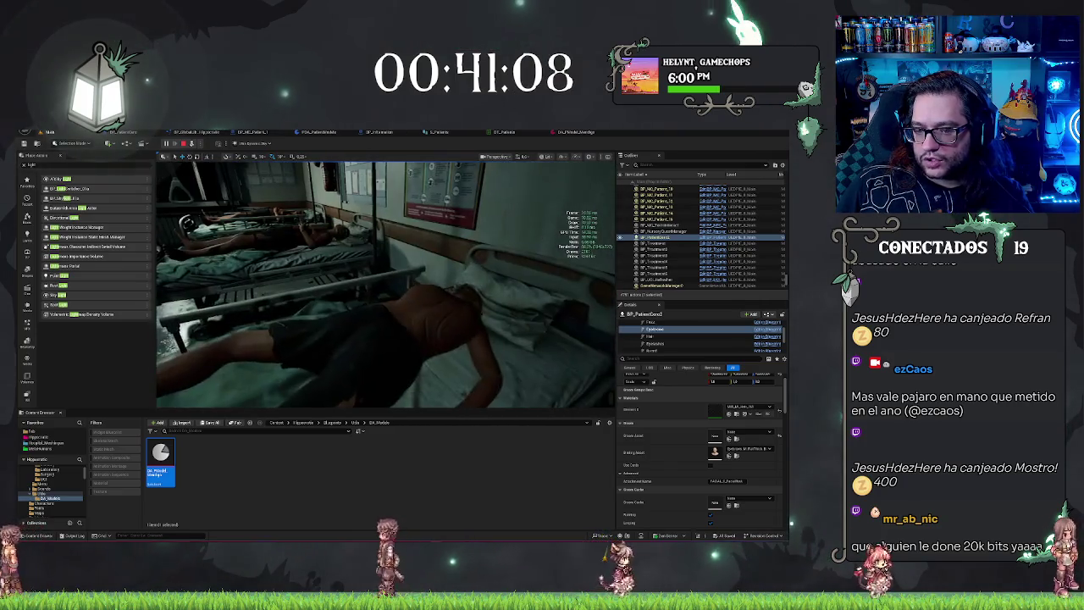
- Select the patient lying on the bed and inspect his Eyelashes and Hair groom components
{"action": "left_click", "coordinate": [447, 328]}
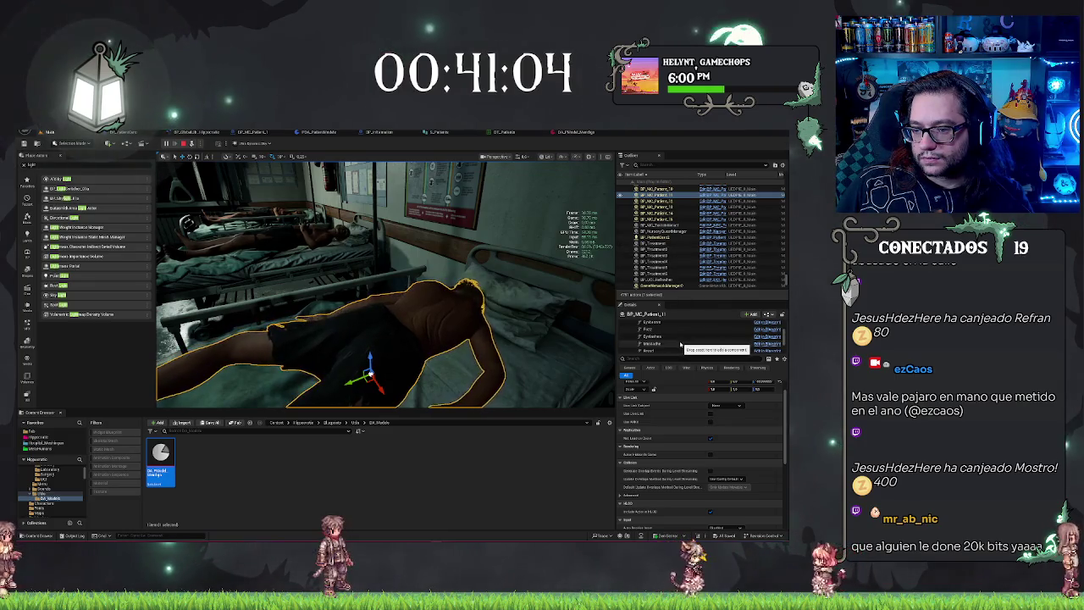
{"action": "scroll", "coordinate": [677, 339], "scroll_direction": "down", "scroll_amount": 4}
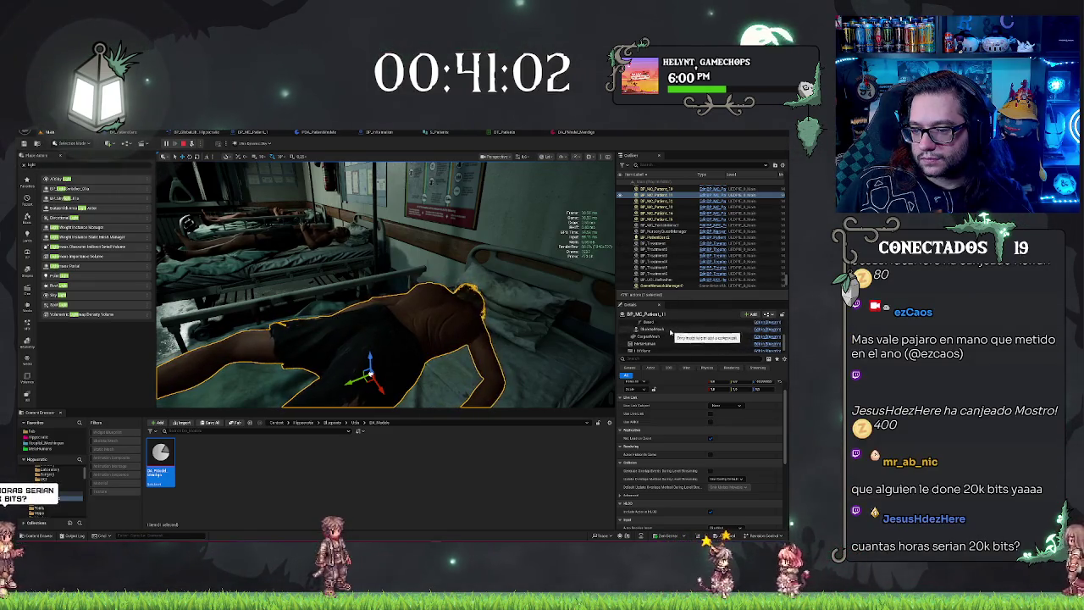
{"action": "scroll", "coordinate": [659, 335], "scroll_direction": "up", "scroll_amount": 2}
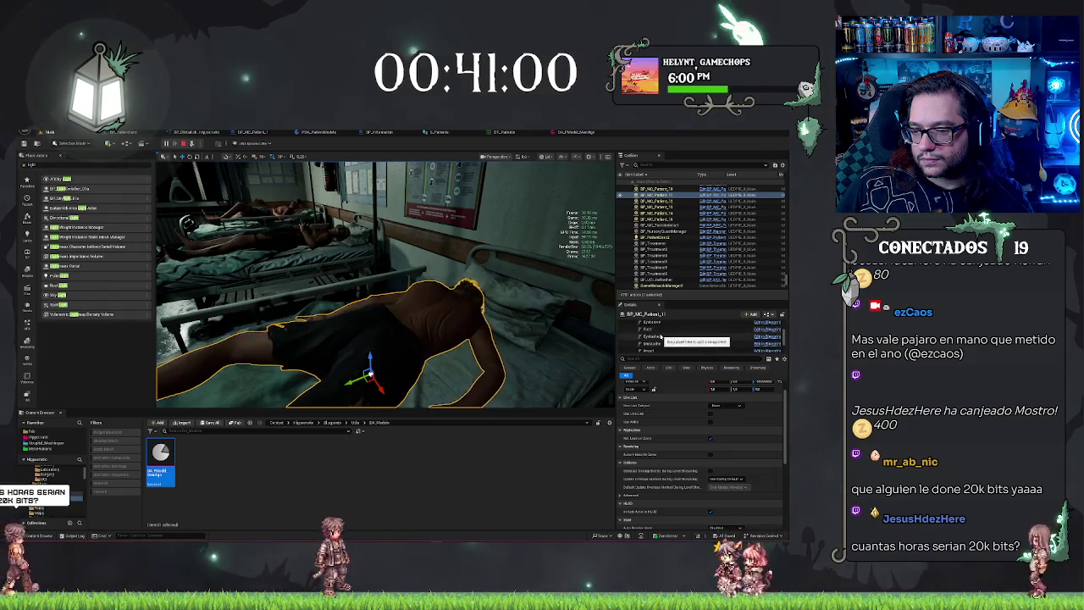
{"action": "left_click", "coordinate": [659, 337]}
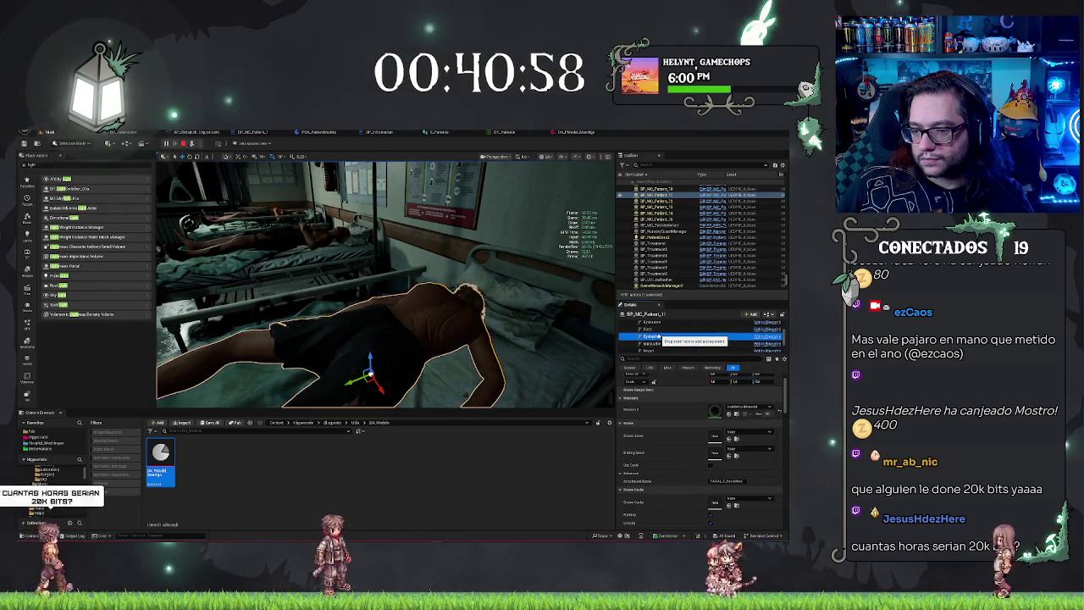
{"action": "scroll", "coordinate": [660, 336], "scroll_direction": "up", "scroll_amount": 2}
{"action": "left_click", "coordinate": [654, 335]}
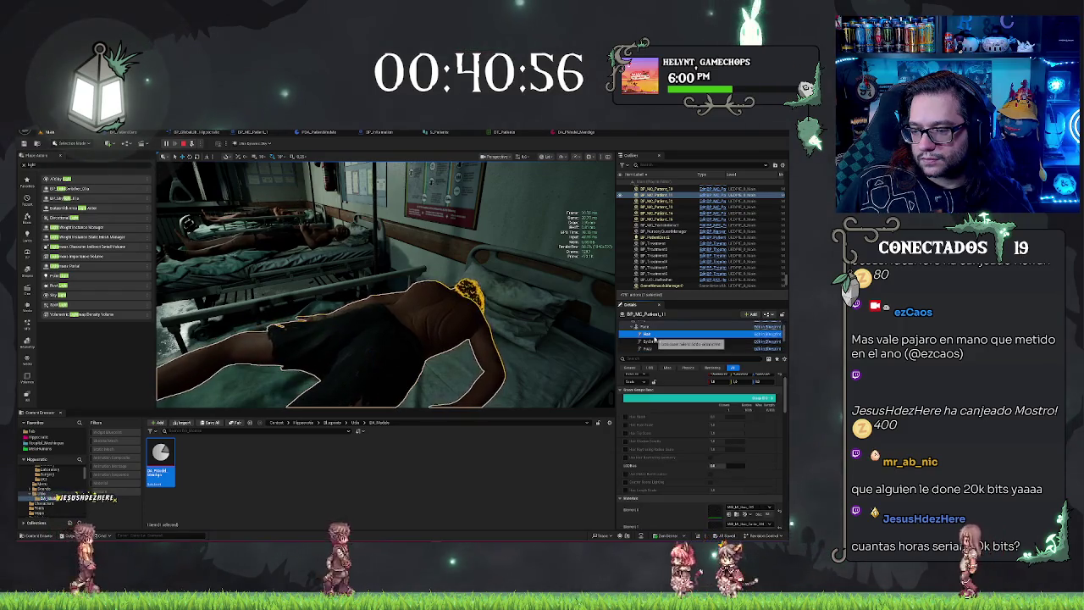
- Review the hair groom's Materials, then end the play session and return to the editor
{"action": "scroll", "coordinate": [726, 444], "scroll_direction": "down", "scroll_amount": 3}
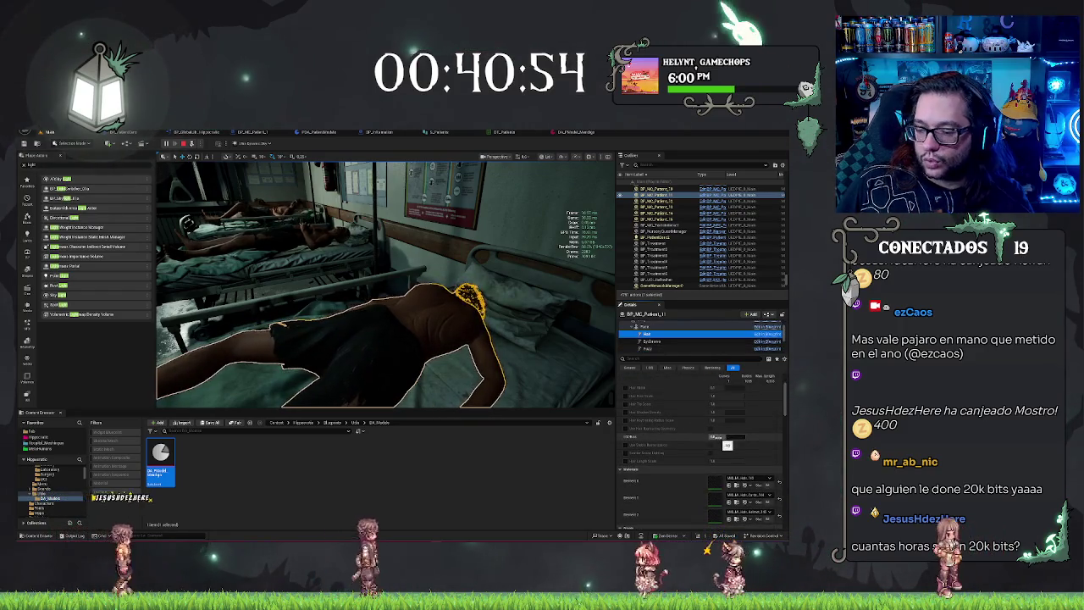
{"action": "scroll", "coordinate": [716, 404], "scroll_direction": "down", "scroll_amount": 2}
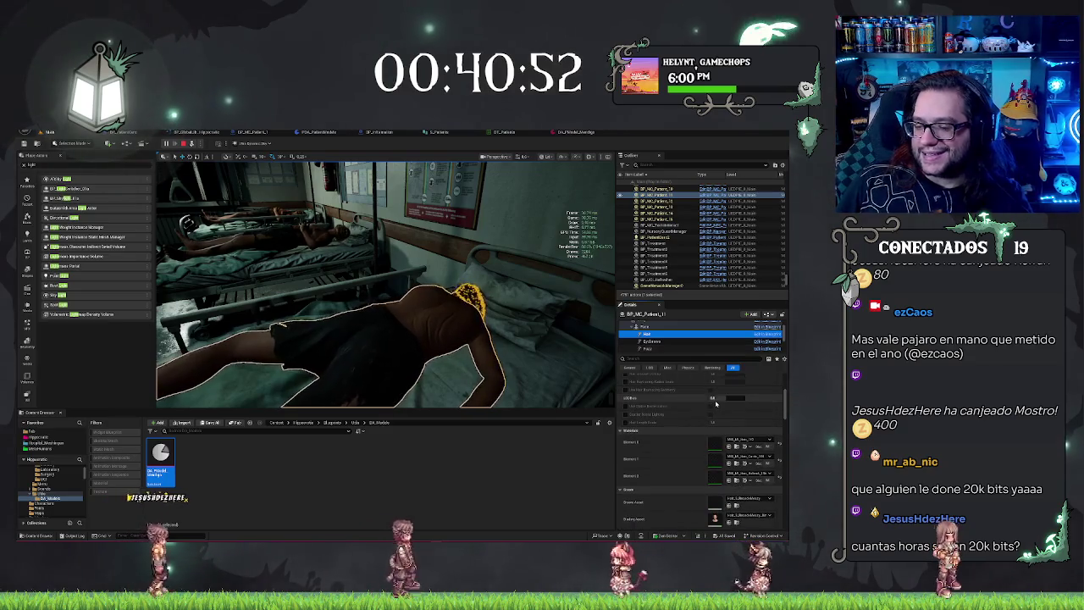
{"action": "left_click_drag", "start_coordinate": [372, 356], "coordinate": [338, 356]}
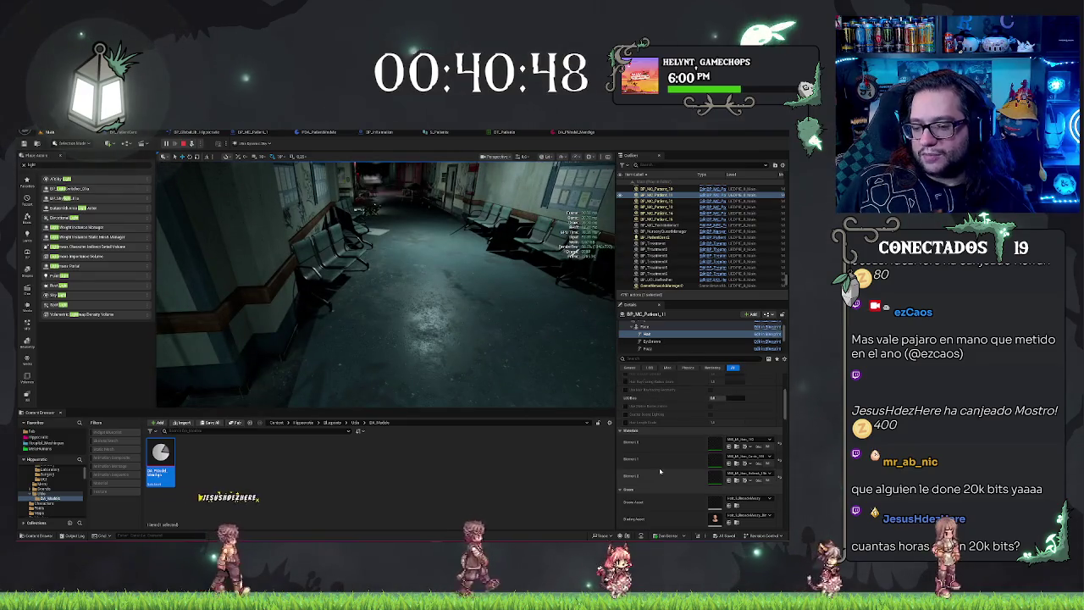
{"action": "scroll", "coordinate": [660, 470], "scroll_direction": "down", "scroll_amount": 2}
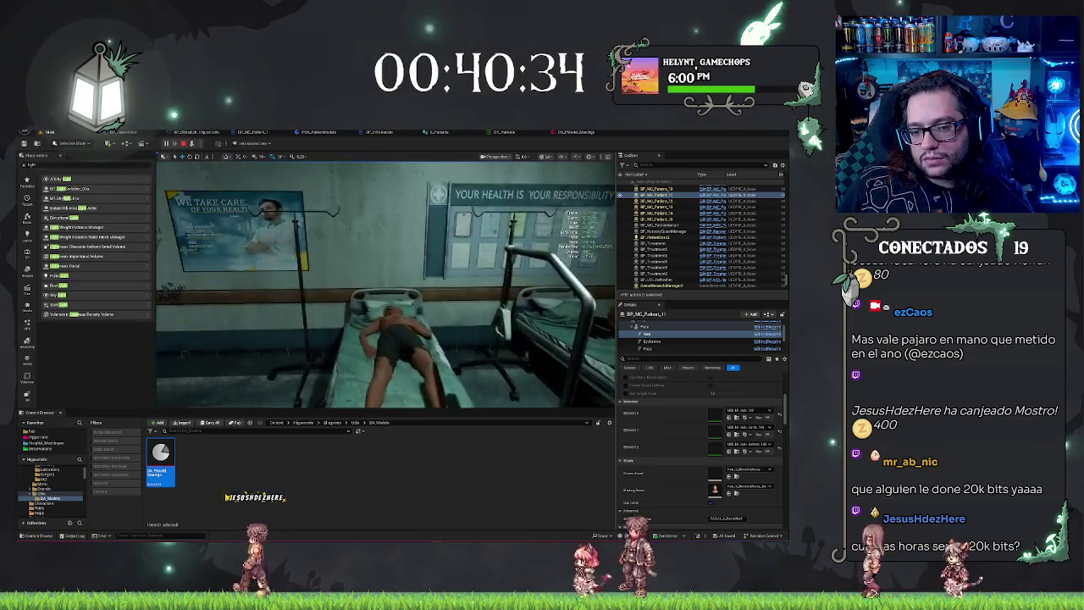
{"action": "key", "text": "Escape"}
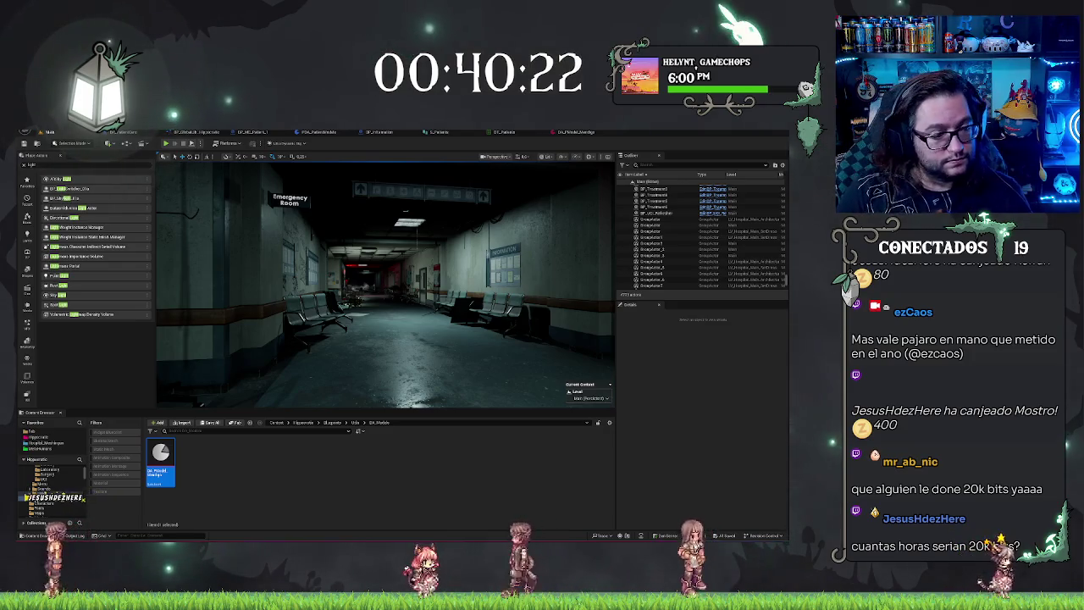
- Launch Calculator via Win+R 'cal' and drag its window onto the other monitor
{"action": "key", "text": "super+r"}
{"action": "type", "text": "cal"}
{"action": "key", "text": "Return"}
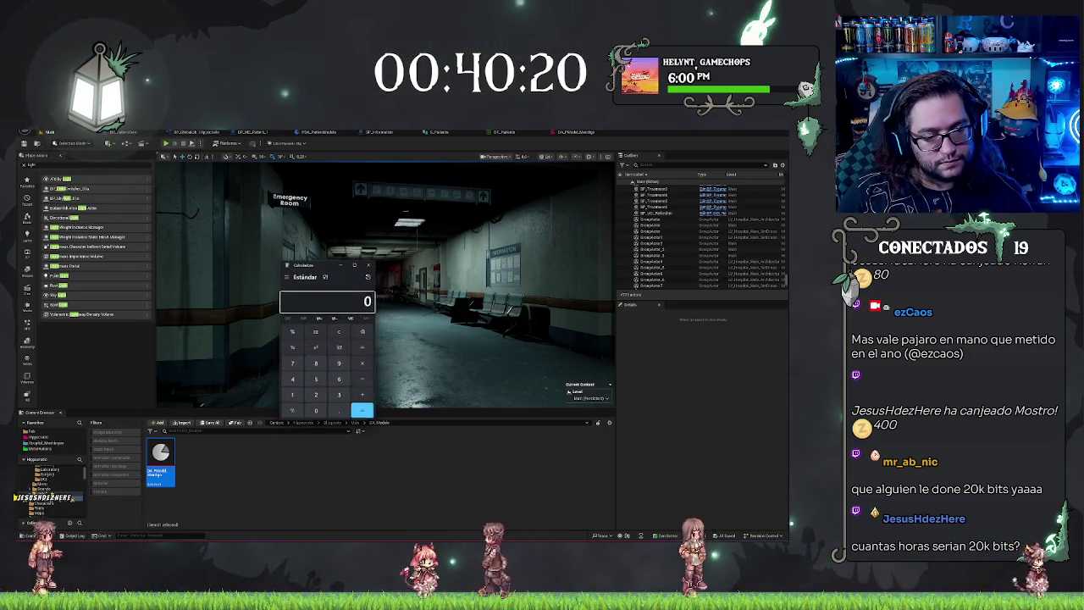
{"action": "left_click_drag", "start_coordinate": [322, 264], "coordinate": [17, 268]}
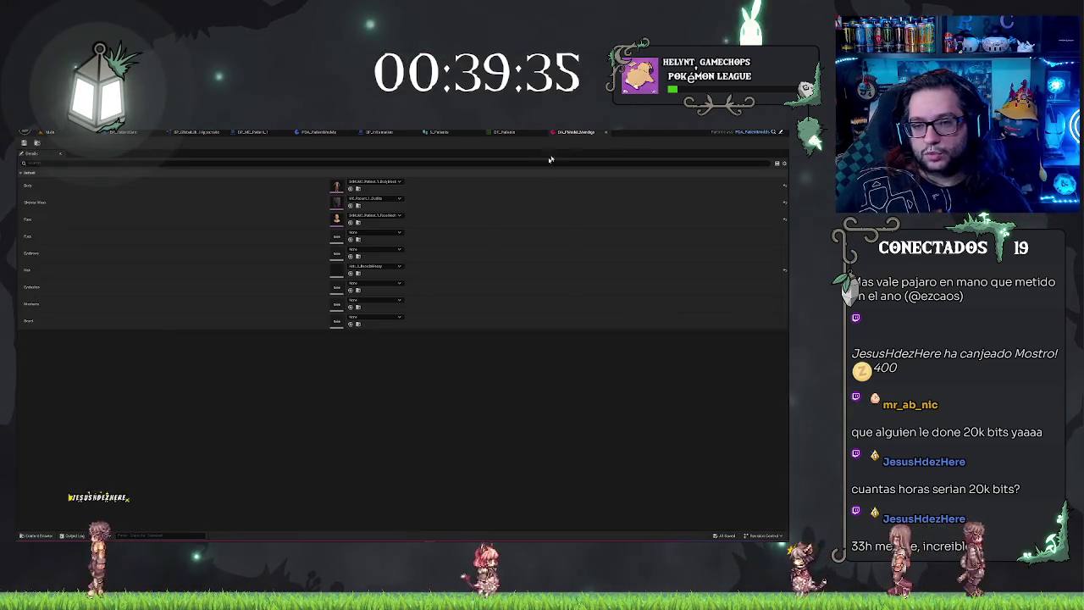
- Glance at the data asset's mesh slots, then switch to the PDA_PatientModels Blueprint graph
{"action": "left_click", "coordinate": [576, 131]}
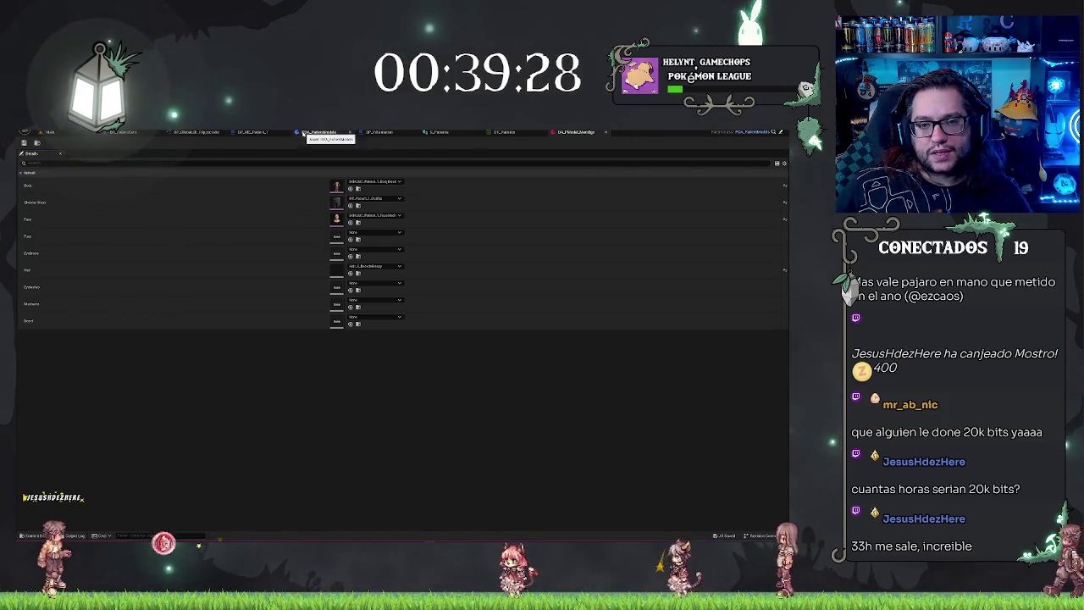
{"action": "left_click", "coordinate": [320, 133]}
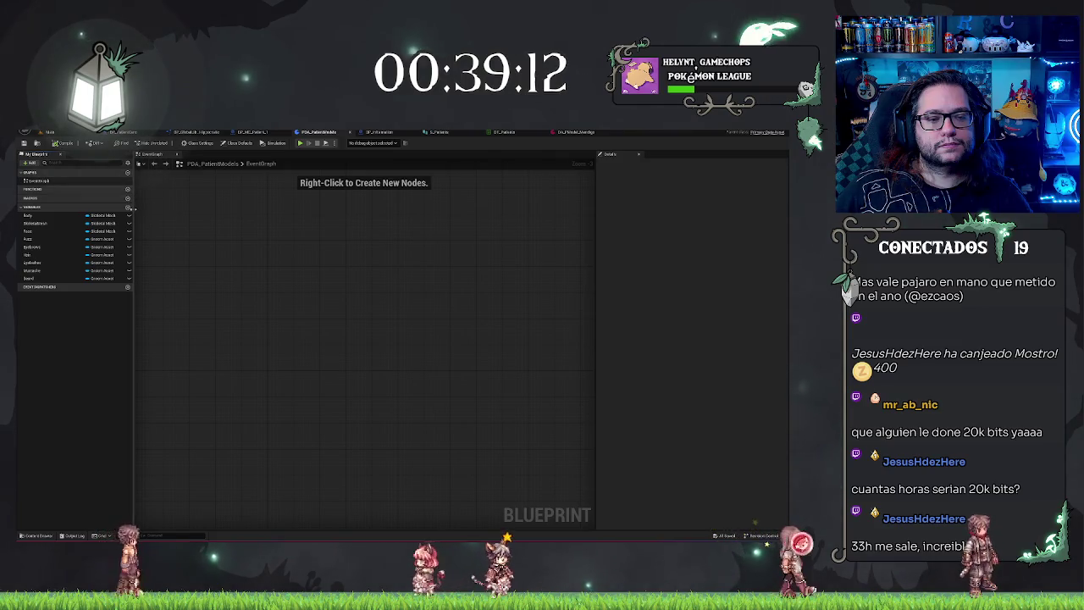
- Add a HairBinding variable of type Groom Binding Asset, then add another variable
{"action": "left_click", "coordinate": [128, 207]}
{"action": "left_click", "coordinate": [100, 286]}
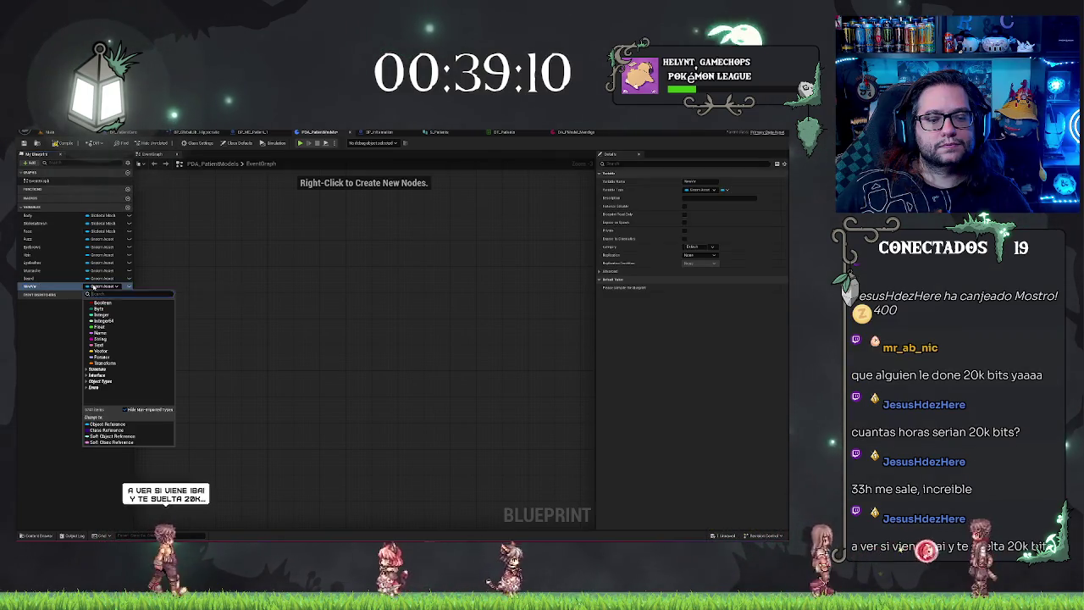
{"action": "type", "text": "groom"}
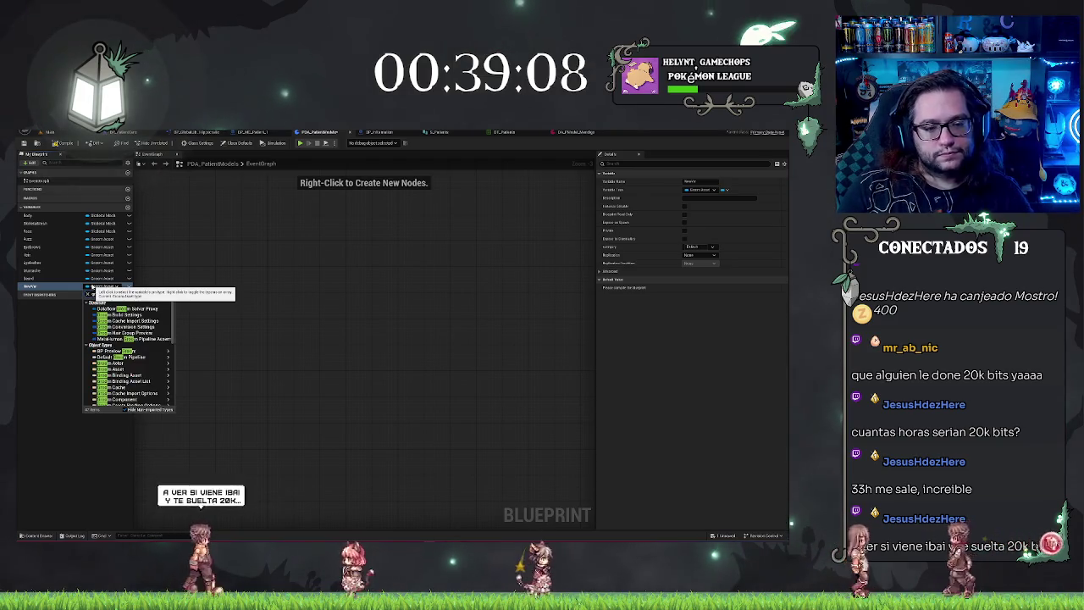
{"action": "type", "text": " as"}
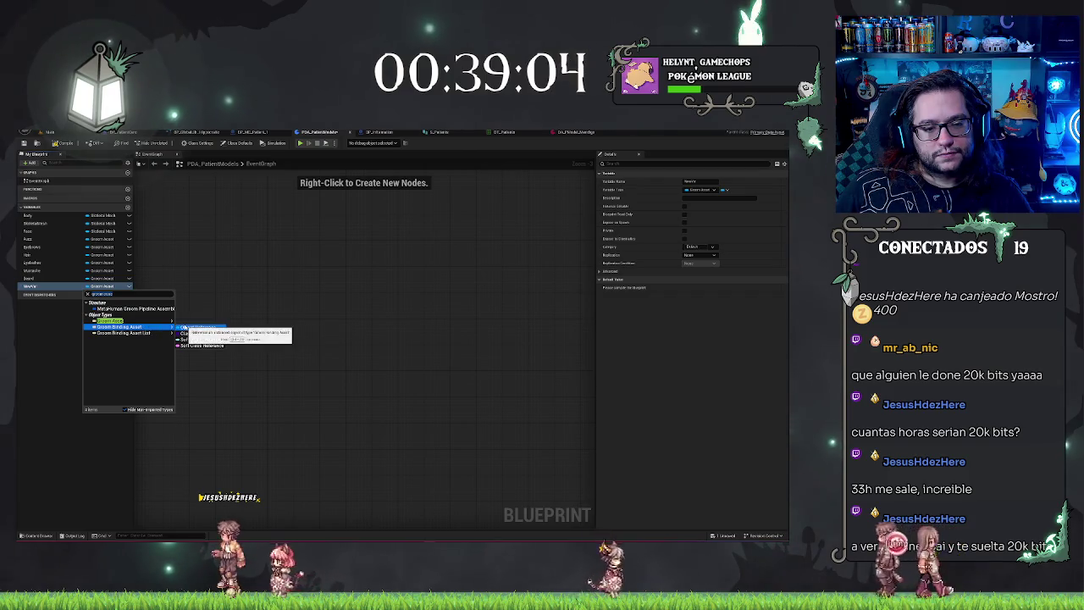
{"action": "left_click", "coordinate": [183, 328]}
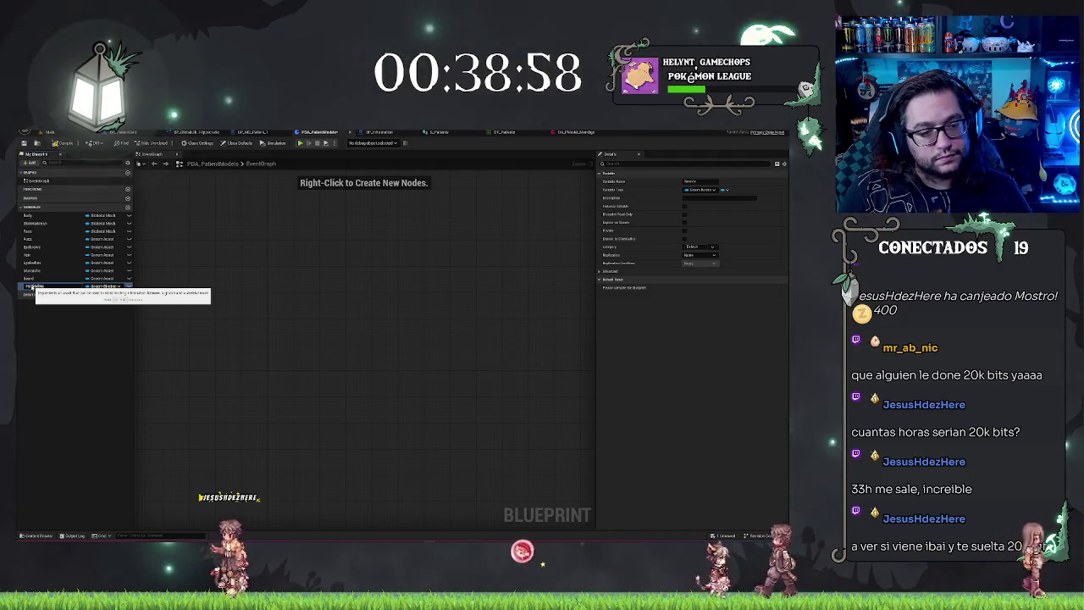
{"action": "key", "text": "Return"}
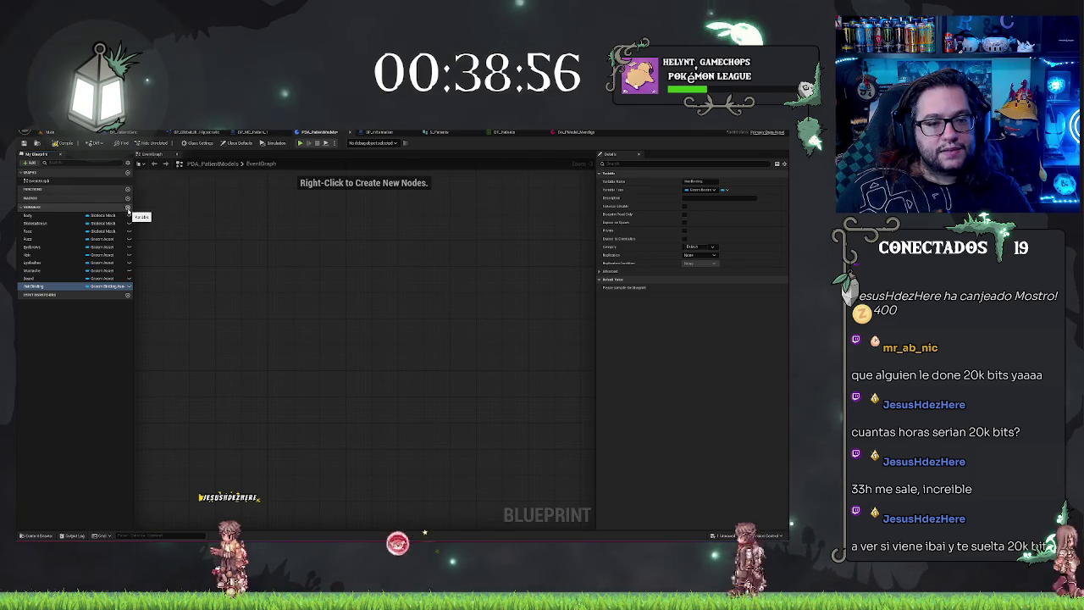
{"action": "left_click", "coordinate": [128, 208]}
{"action": "left_click", "coordinate": [104, 293]}
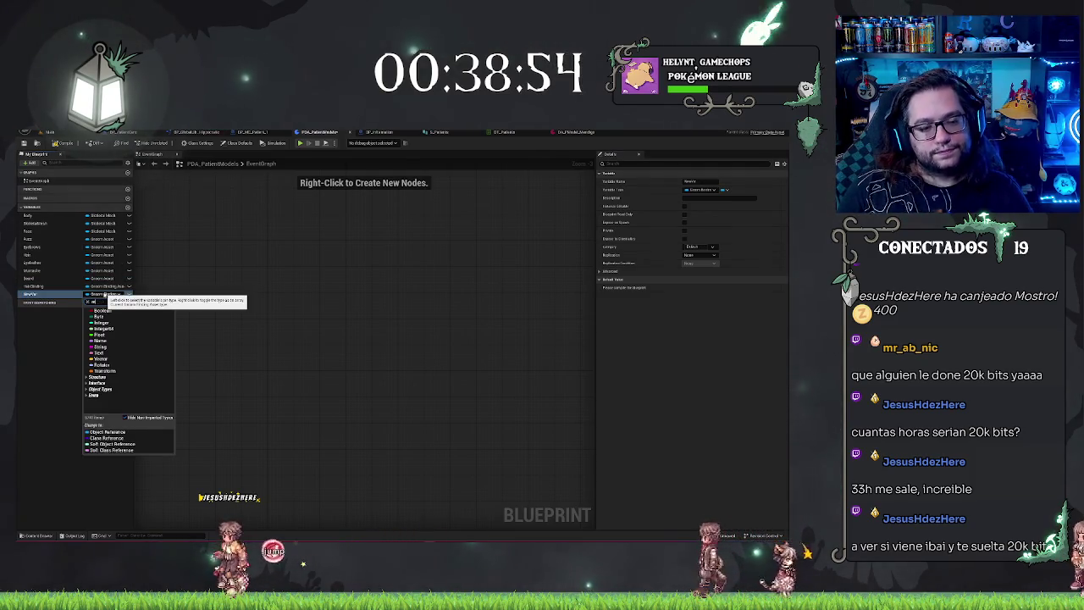
- Make the new variable HairMat, an array of Material references, add one element and compile
{"action": "type", "text": "material"}
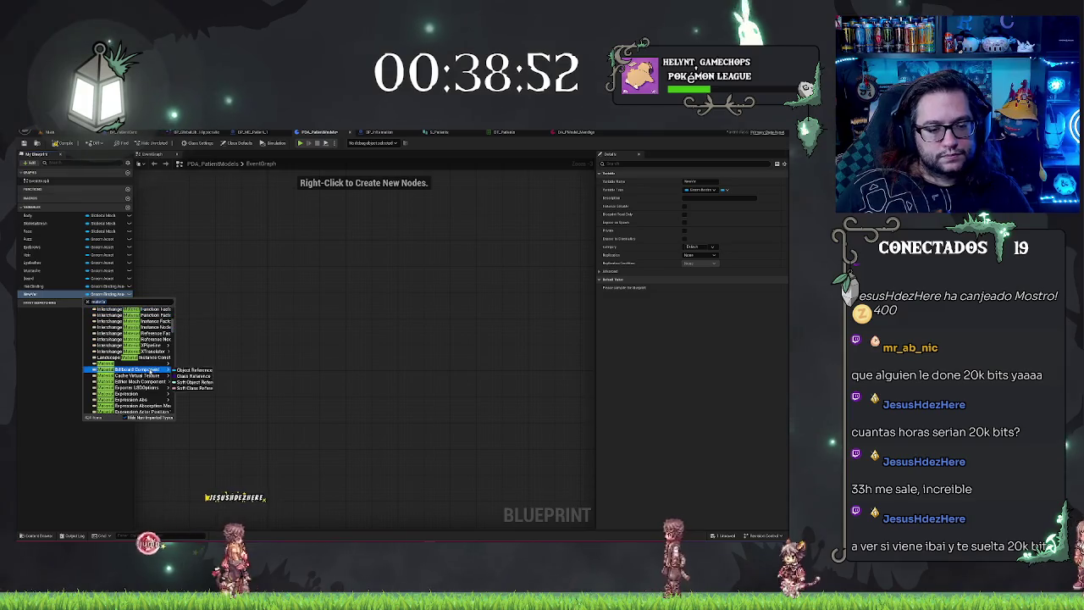
{"action": "mouse_move", "coordinate": [131, 364]}
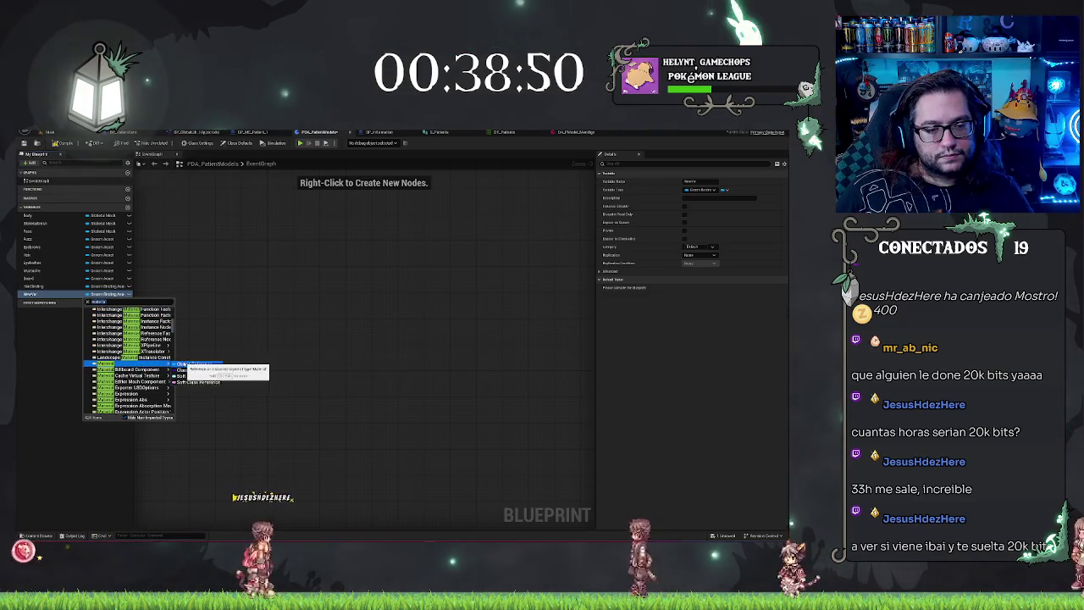
{"action": "left_click", "coordinate": [180, 364]}
{"action": "left_click", "coordinate": [724, 190]}
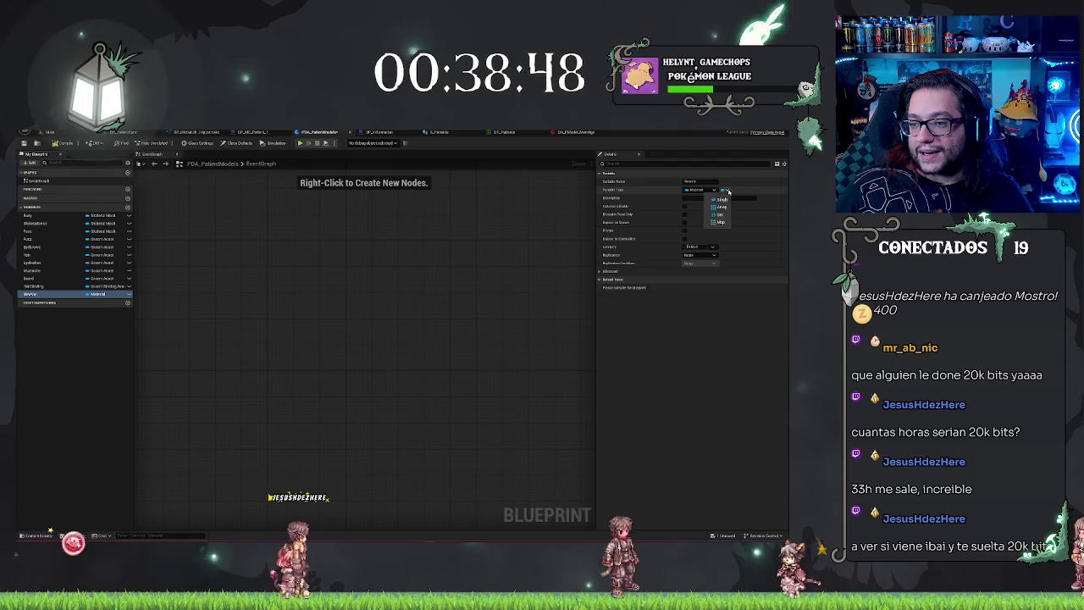
{"action": "left_click", "coordinate": [707, 204]}
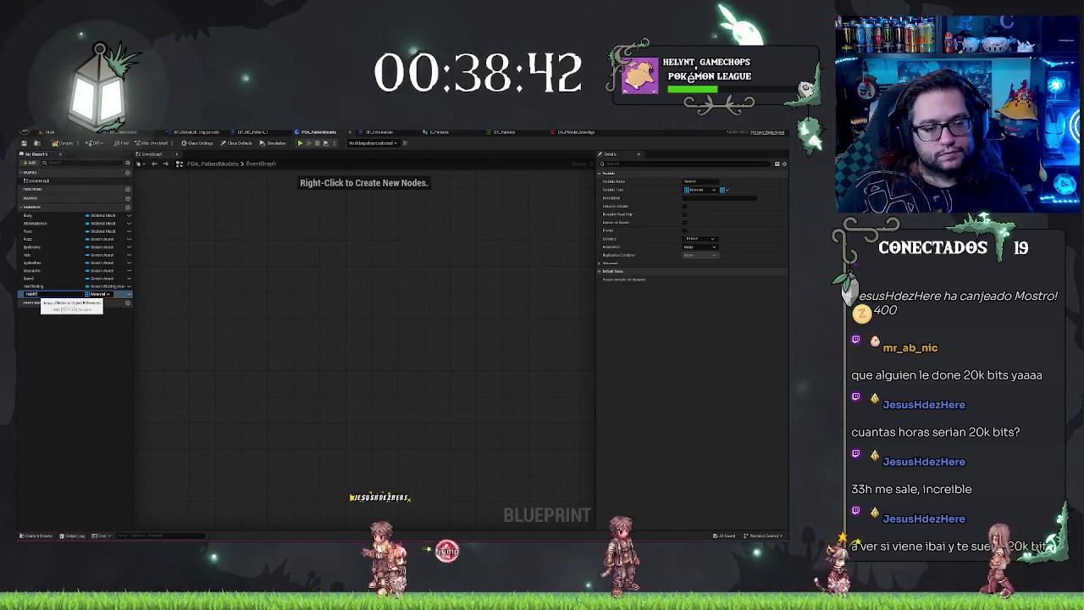
{"action": "key", "text": "Return"}
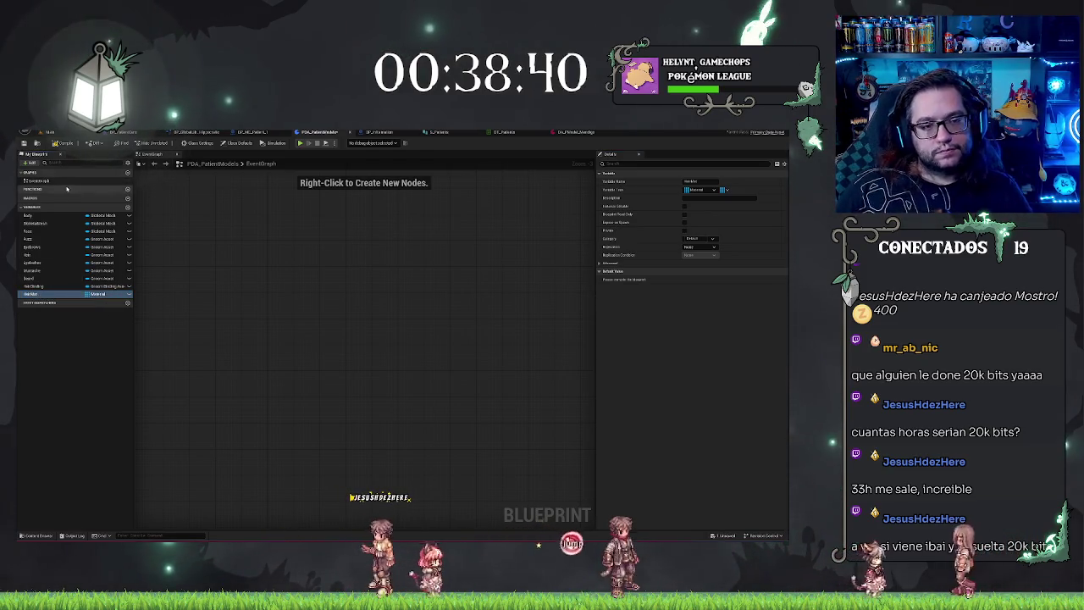
{"action": "left_click", "coordinate": [63, 143]}
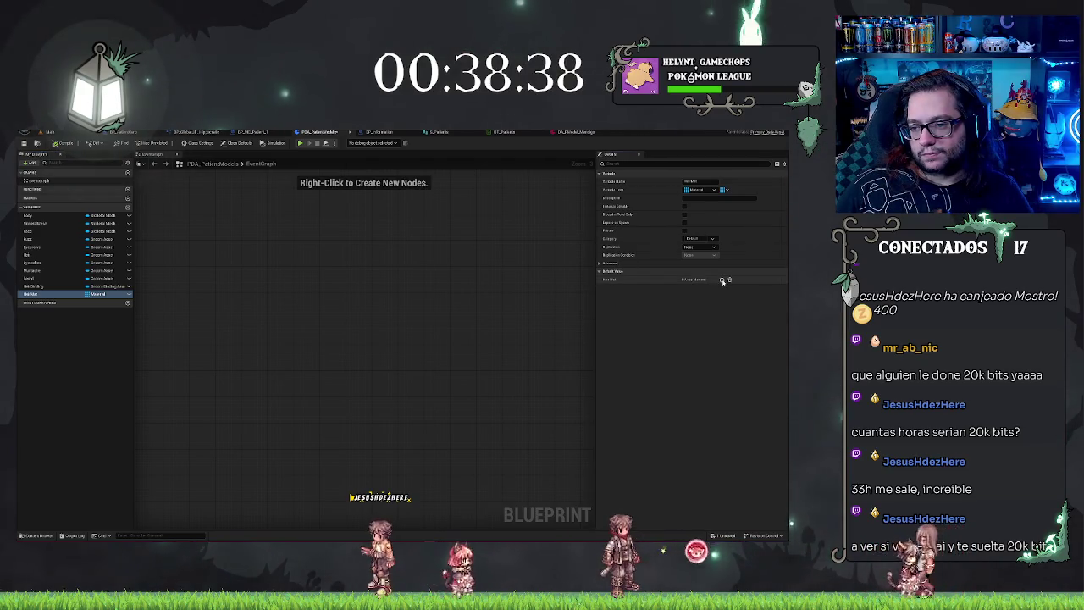
{"action": "left_click", "coordinate": [722, 281]}
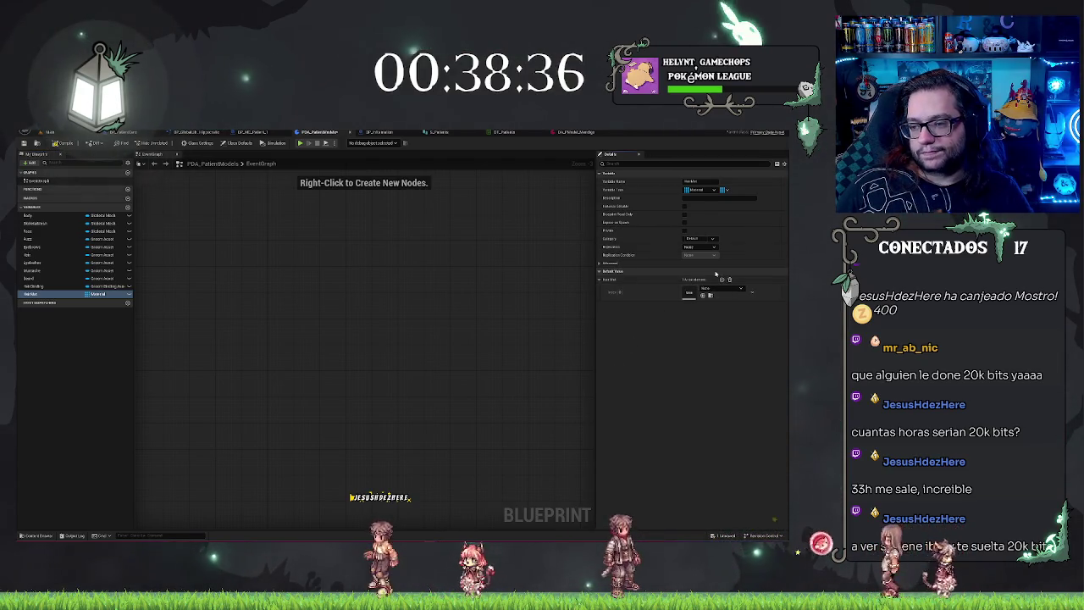
{"action": "left_click", "coordinate": [101, 308]}
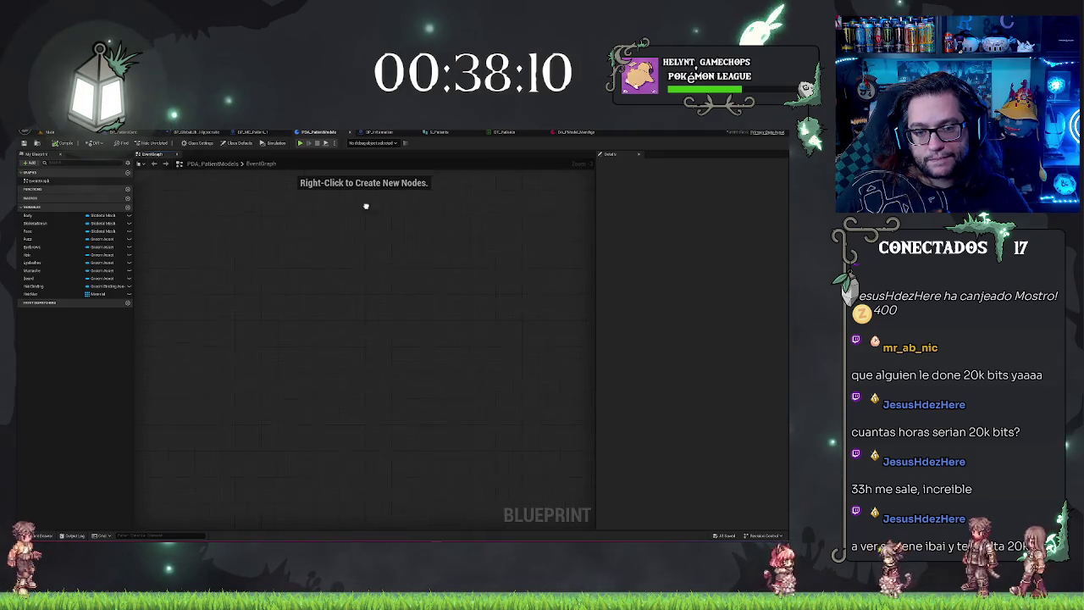
- Compare the data asset's mesh slot list with the BP_MC_Patient_1 Blueprint and undo the last edit
{"action": "scroll", "coordinate": [373, 250], "scroll_direction": "down", "scroll_amount": 1}
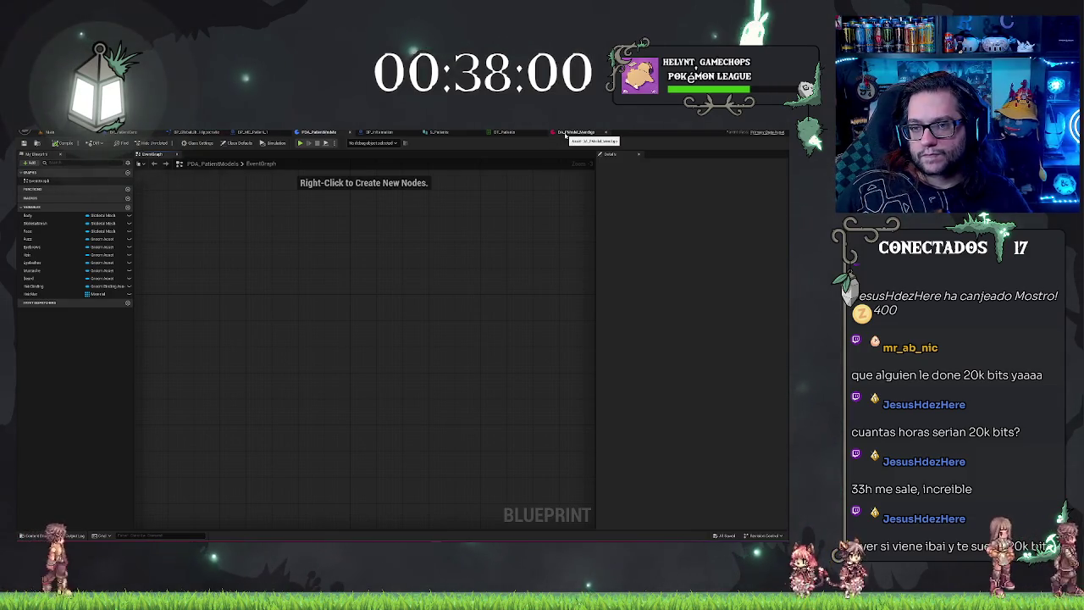
{"action": "left_click", "coordinate": [569, 132]}
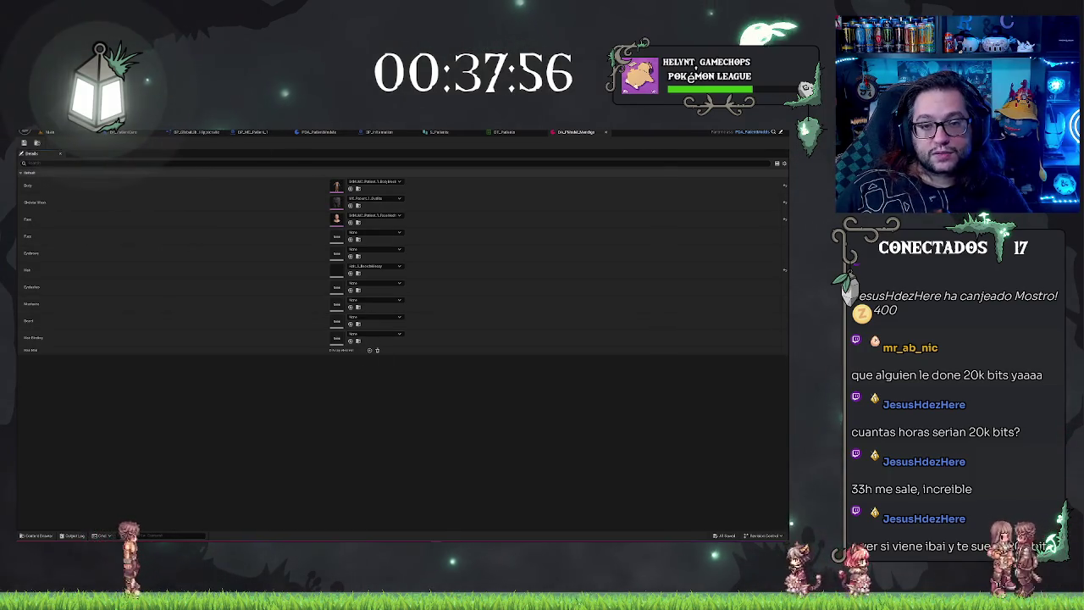
{"action": "left_click", "coordinate": [253, 133]}
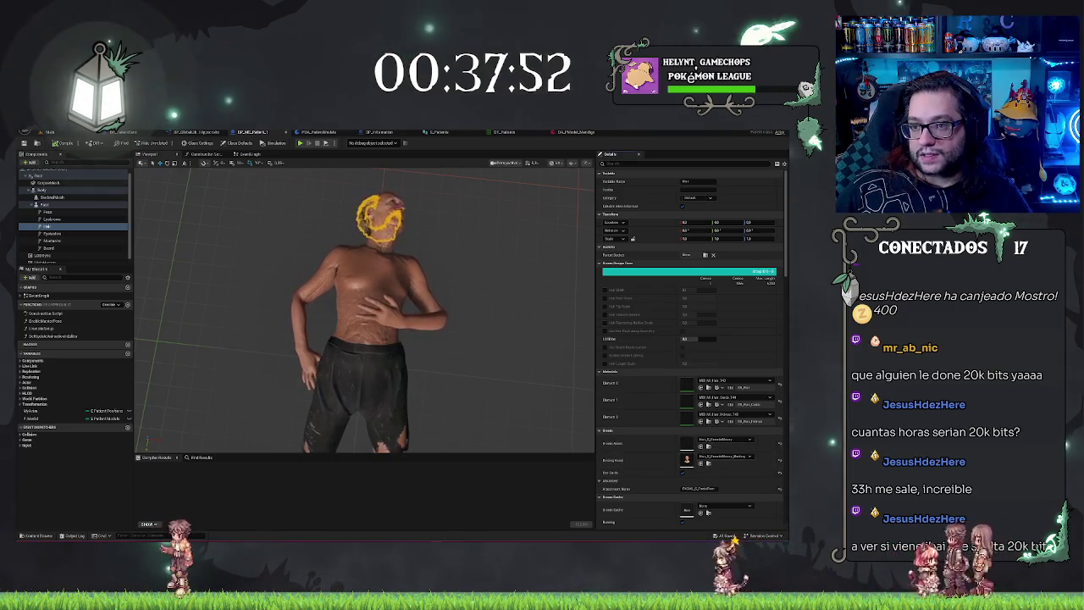
{"action": "left_click", "coordinate": [576, 132]}
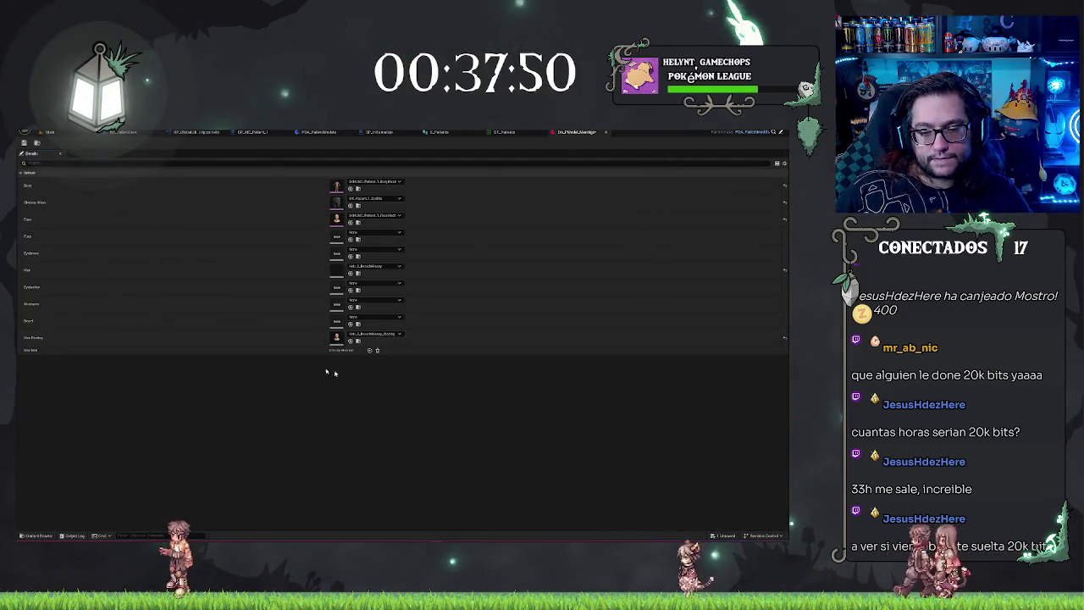
{"action": "key", "text": "ctrl+z"}
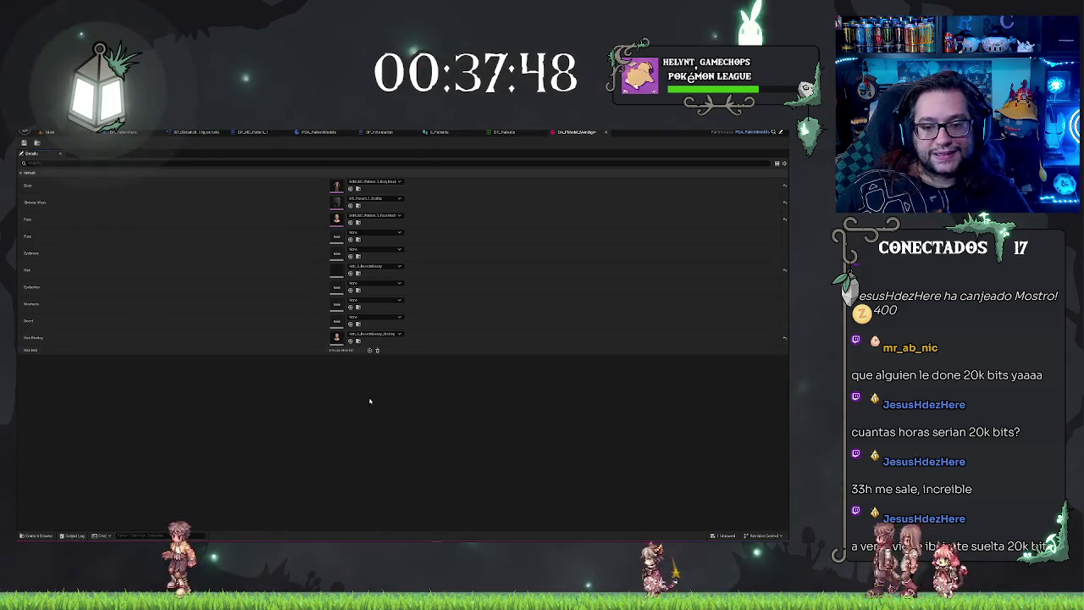
- Add empty elements to the HairMat array, check the patient's hair materials, then return to the hospital level
{"action": "left_click", "coordinate": [369, 350]}
{"action": "left_click", "coordinate": [369, 350]}
{"action": "left_click", "coordinate": [369, 350]}
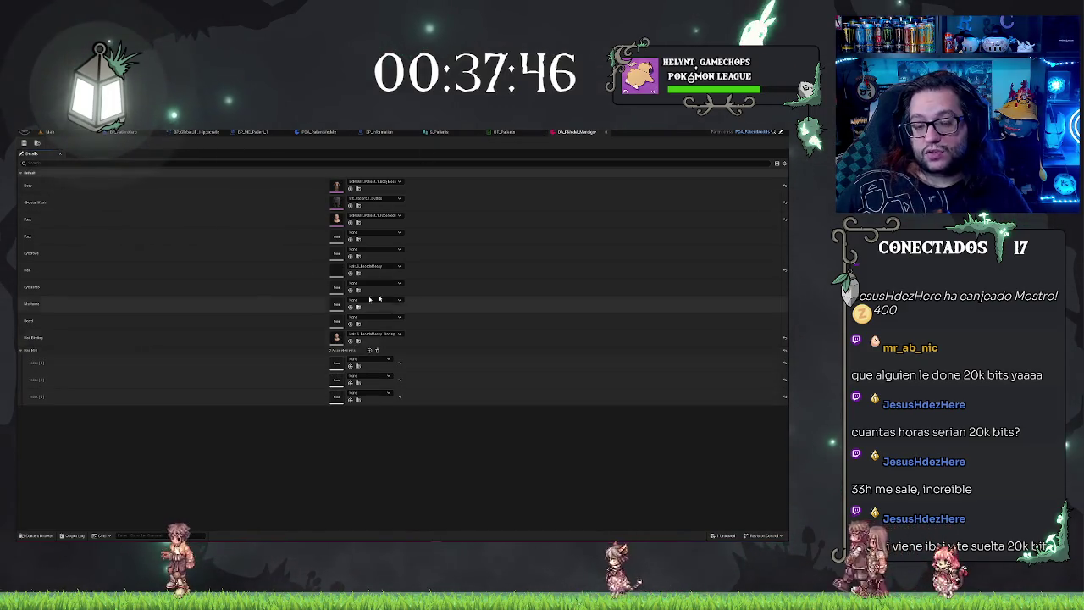
{"action": "left_click", "coordinate": [259, 134]}
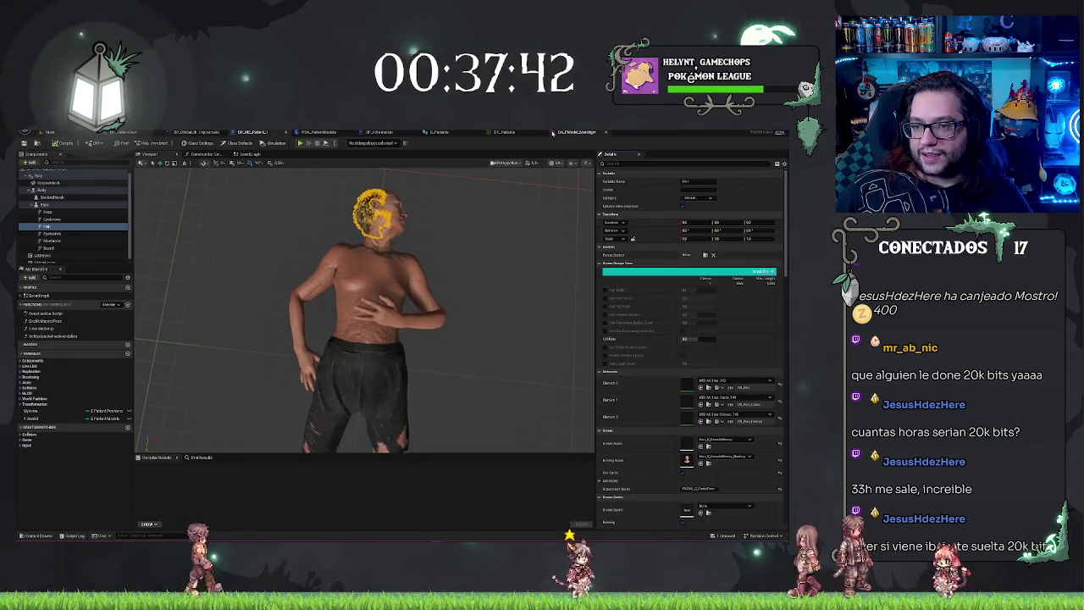
{"action": "left_click", "coordinate": [552, 133]}
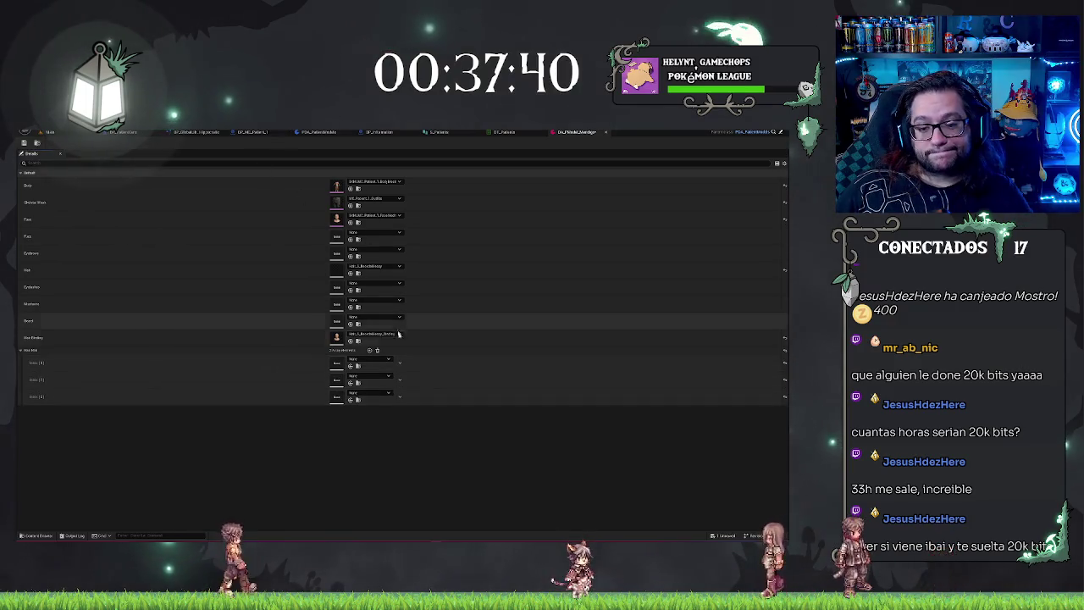
{"action": "key", "text": "ctrl+Tab"}
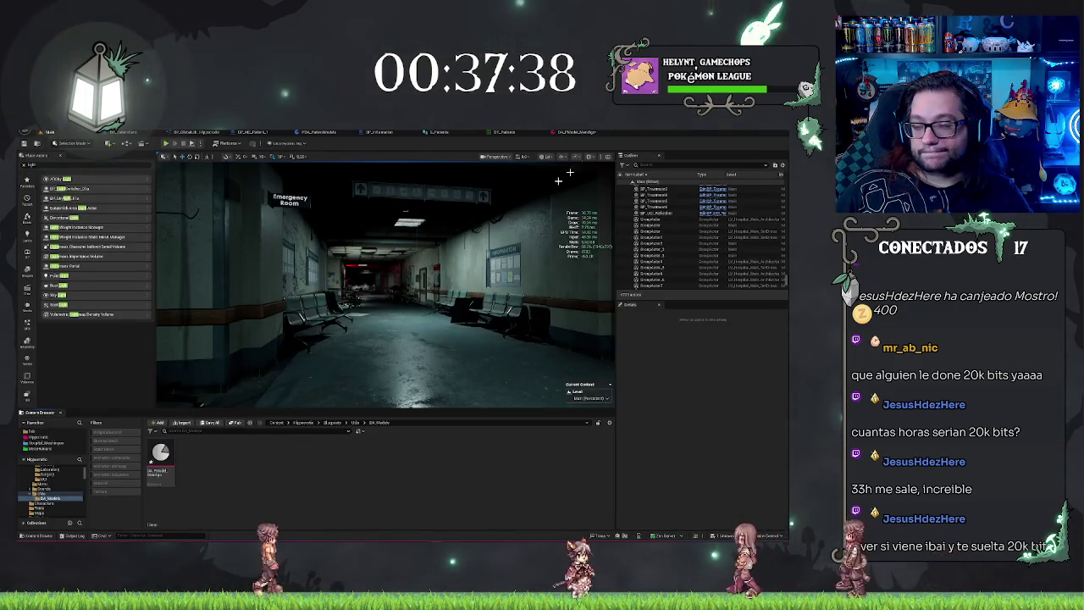
- Check the data table and patient Blueprint, then try picking a material for the first hair slot
{"action": "key", "text": "ctrl+Tab"}
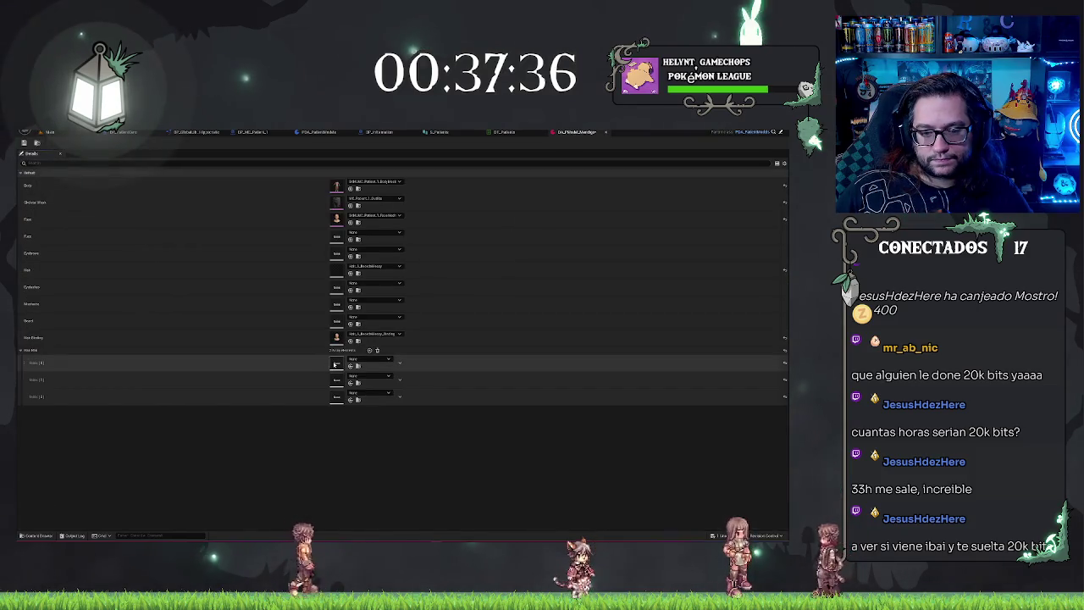
{"action": "left_click", "coordinate": [504, 132]}
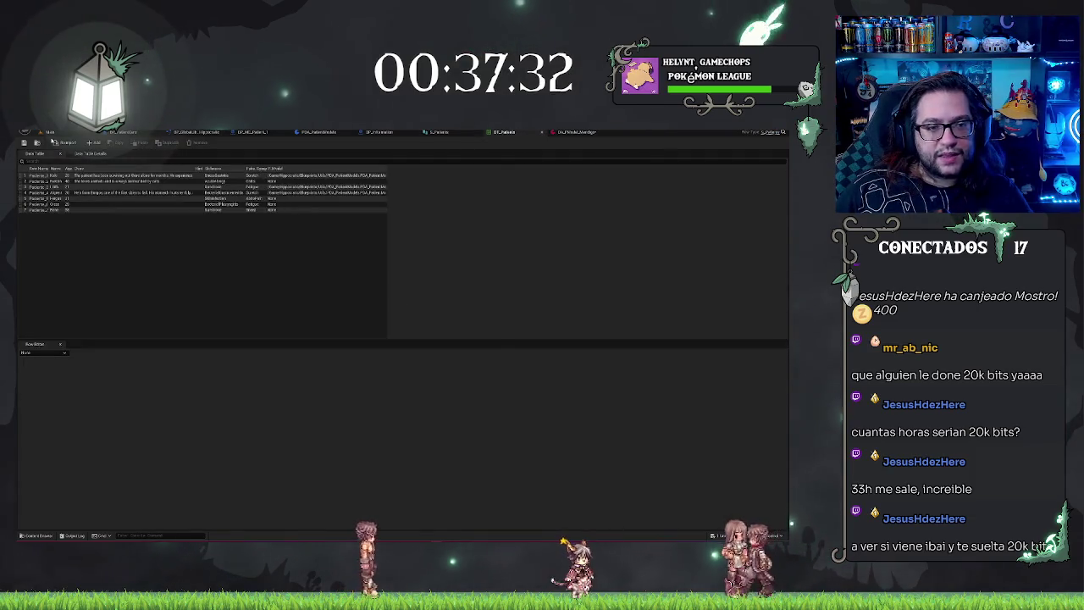
{"action": "left_click", "coordinate": [51, 133]}
{"action": "left_click", "coordinate": [254, 133]}
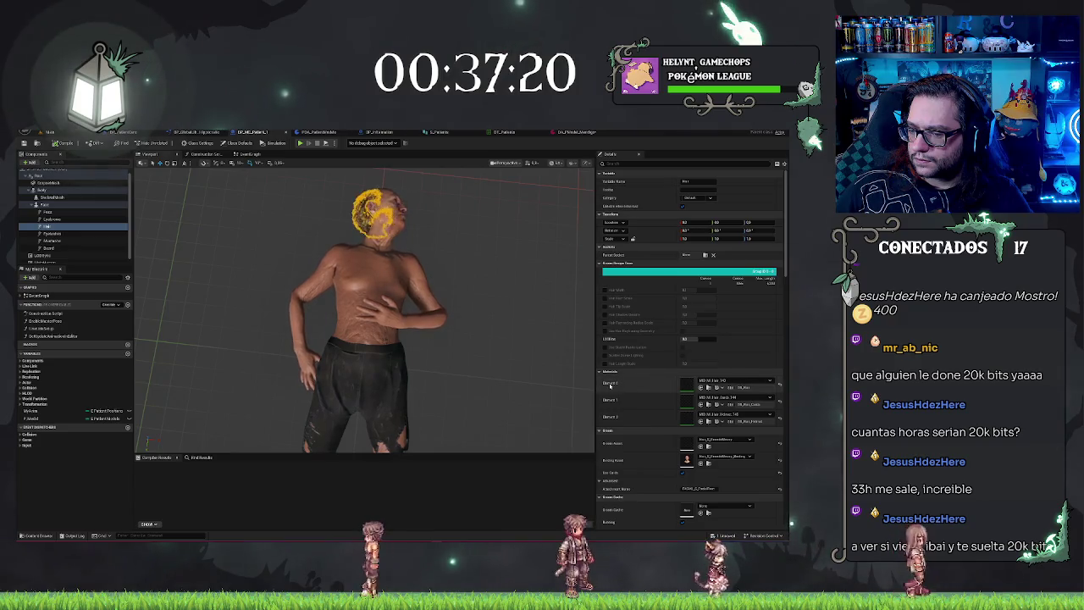
{"action": "left_click", "coordinate": [701, 381]}
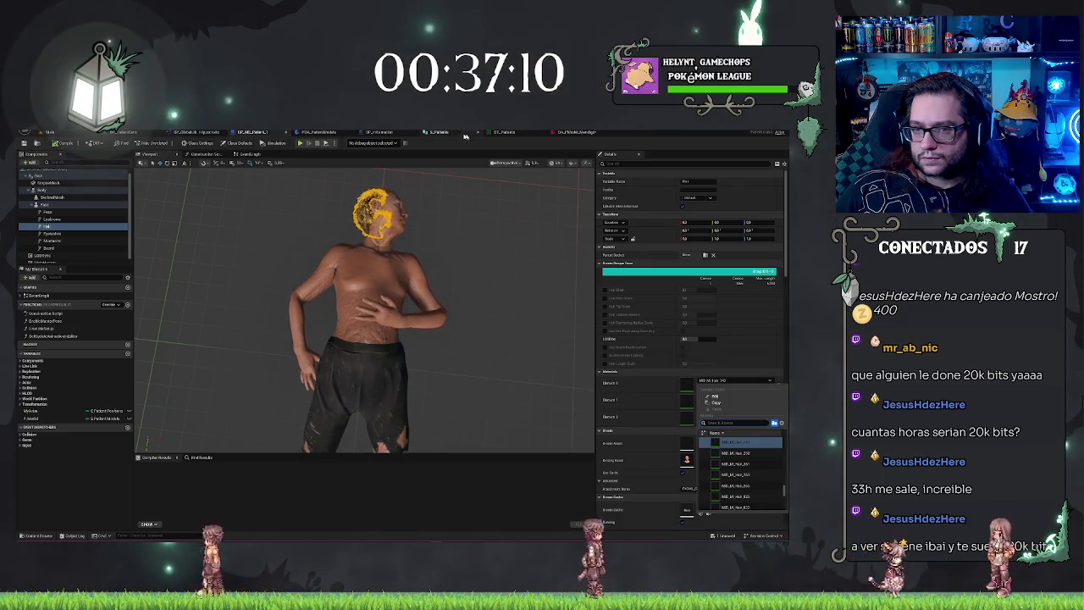
{"action": "left_click", "coordinate": [574, 133]}
{"action": "left_click", "coordinate": [370, 359]}
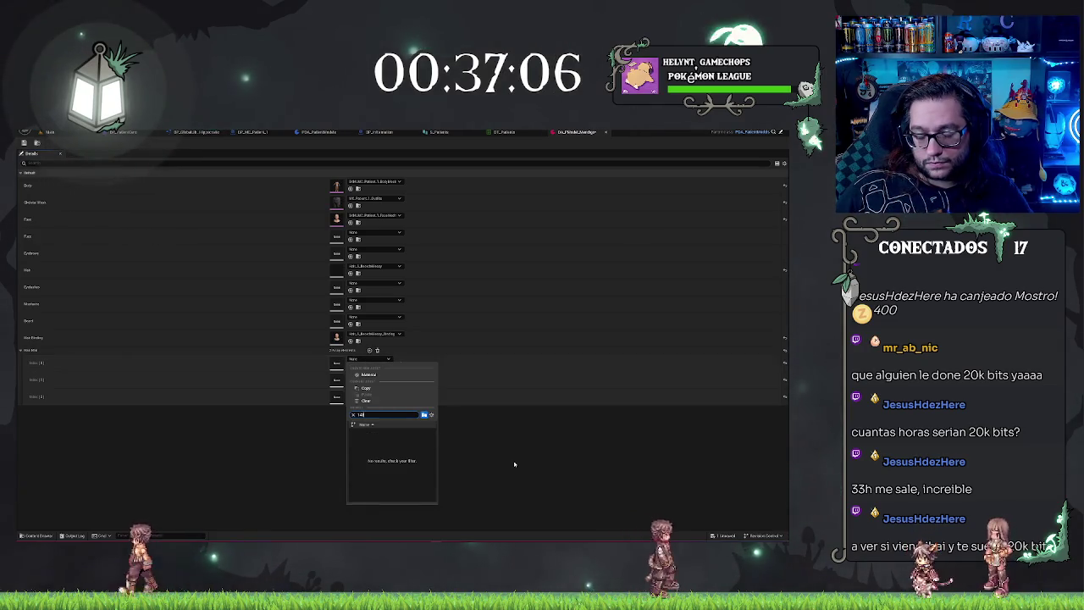
{"action": "left_click", "coordinate": [314, 385]}
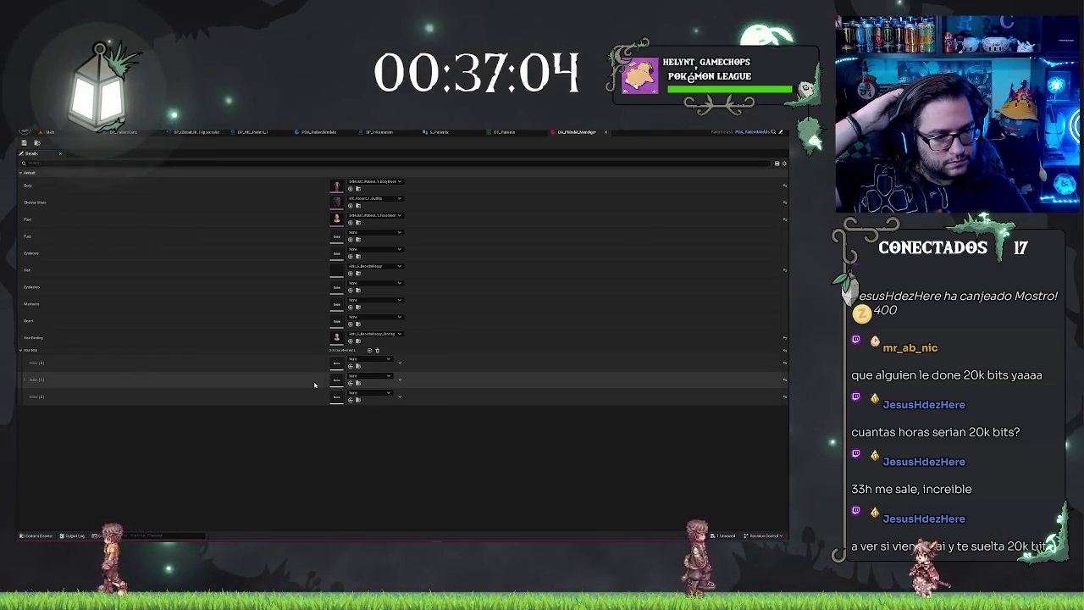
- Save the DA_PWModel data asset and open the PDA_PatientModels Blueprint
{"action": "left_click", "coordinate": [495, 133]}
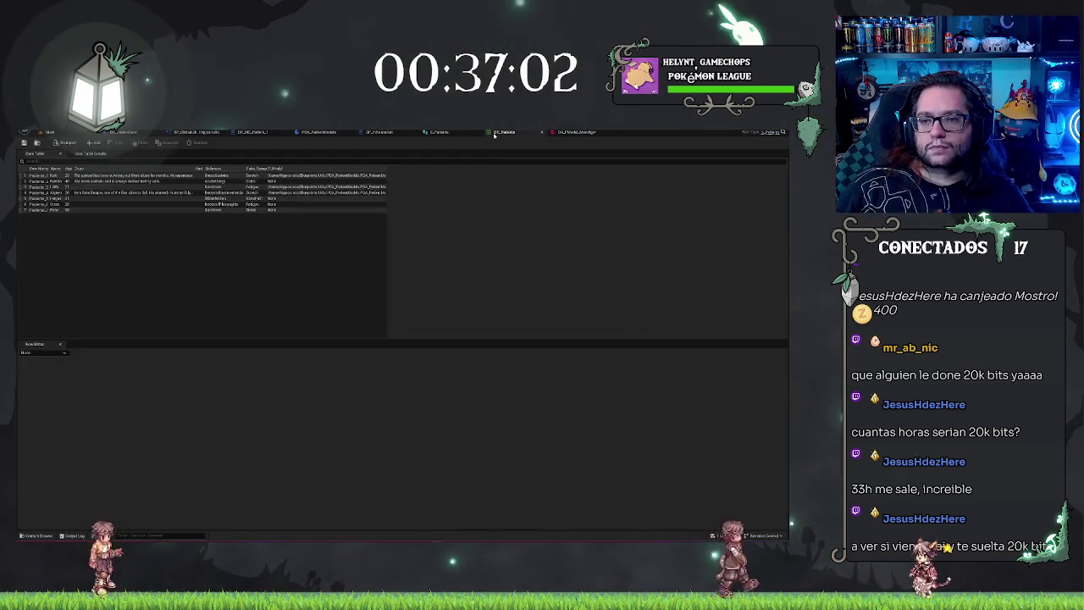
{"action": "left_click", "coordinate": [564, 133]}
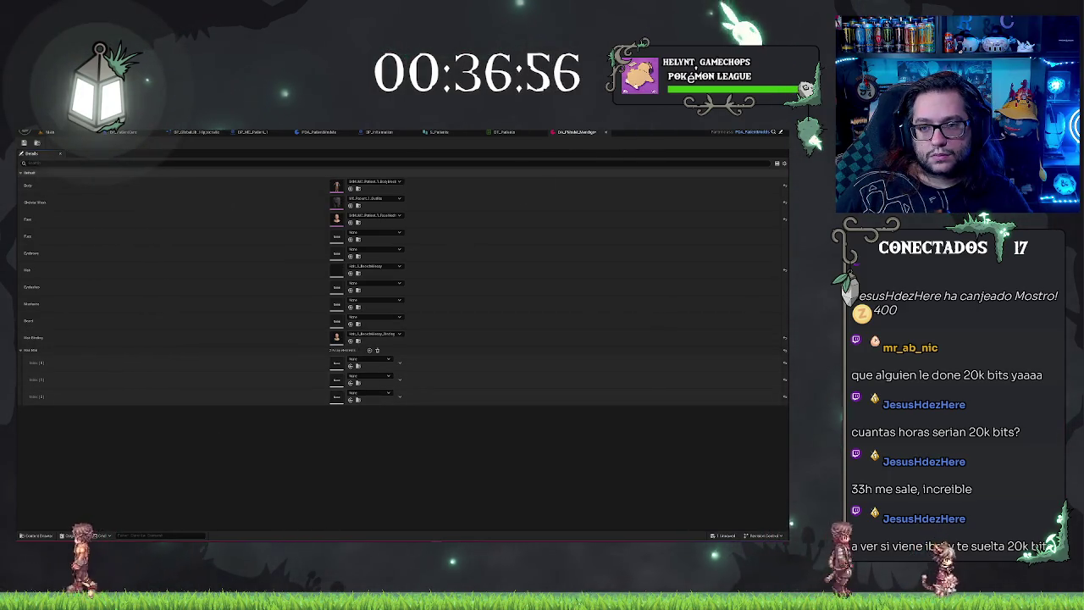
{"action": "key", "text": "ctrl+s"}
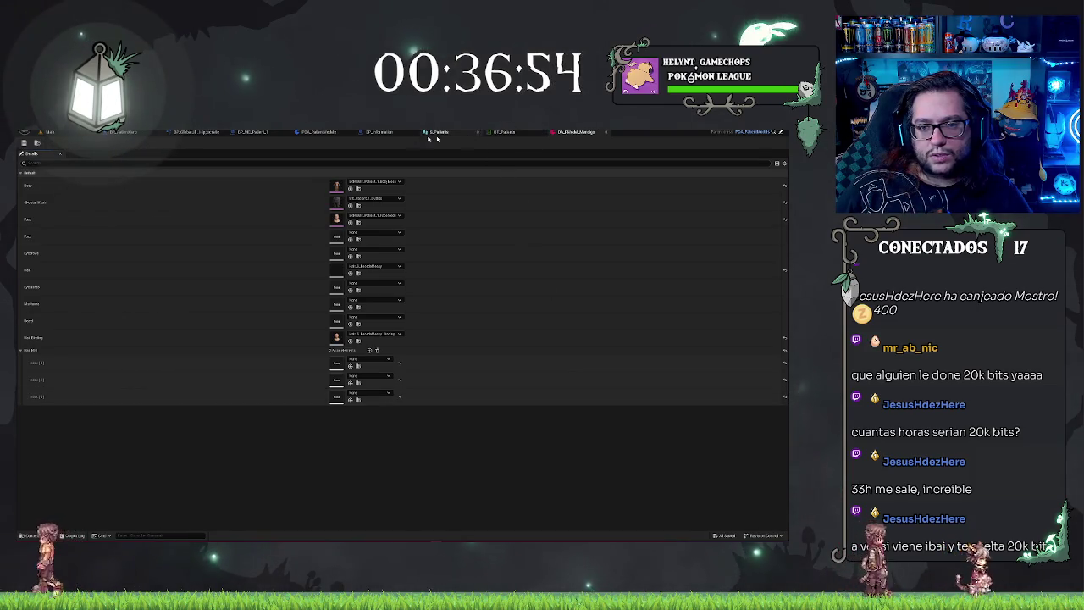
{"action": "left_click", "coordinate": [301, 133]}
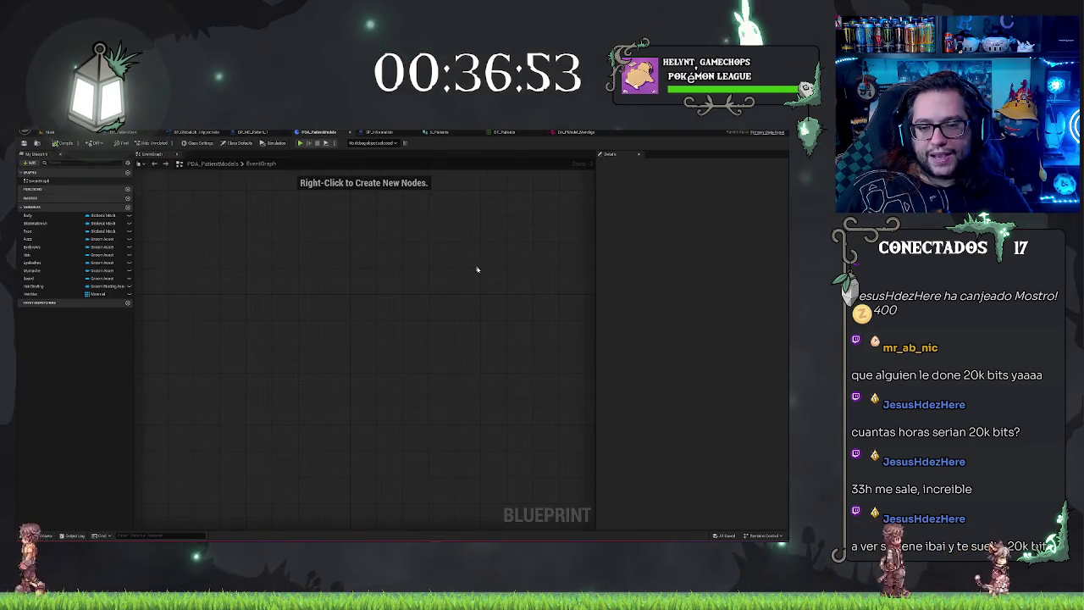
- Select the HairMat variable and browse the 'material' type options without changing it
{"action": "left_click", "coordinate": [32, 294]}
{"action": "left_click", "coordinate": [691, 191]}
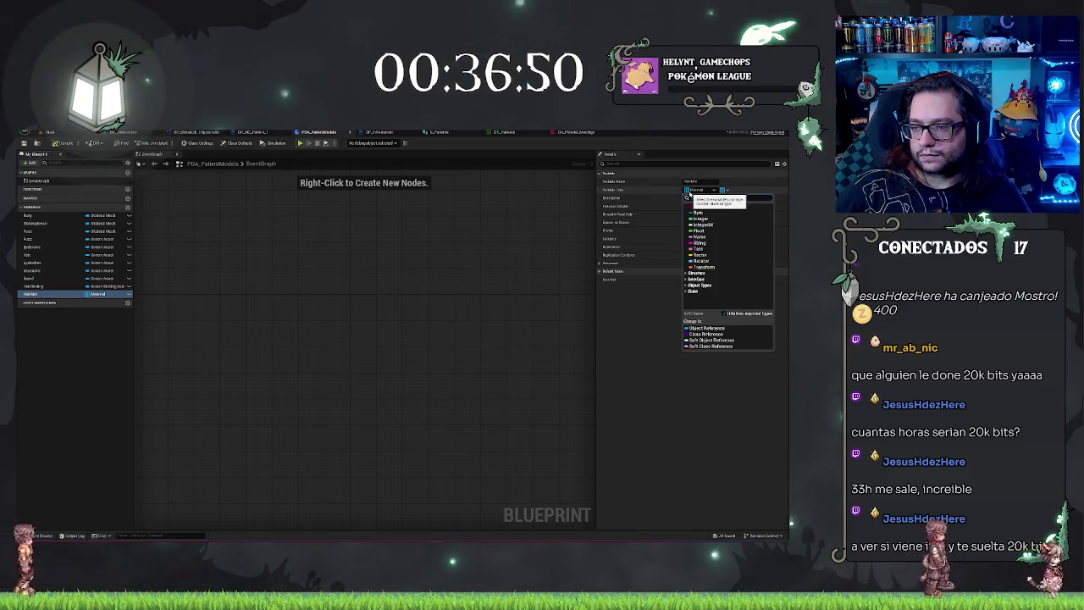
{"action": "type", "text": "material"}
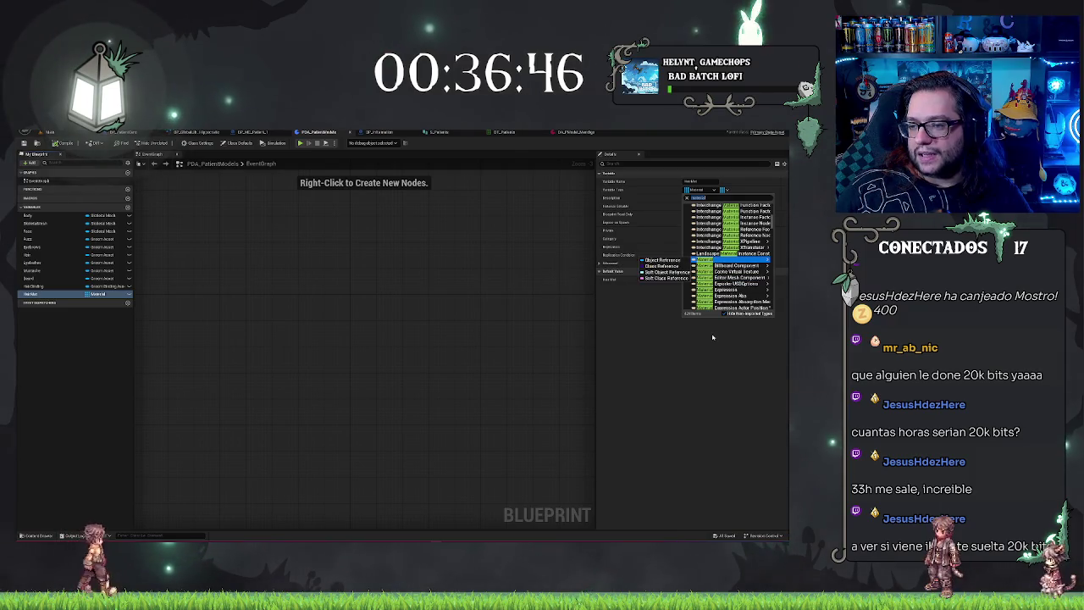
{"action": "scroll", "coordinate": [733, 266], "scroll_direction": "down", "scroll_amount": 5}
{"action": "scroll", "coordinate": [740, 267], "scroll_direction": "down", "scroll_amount": 10}
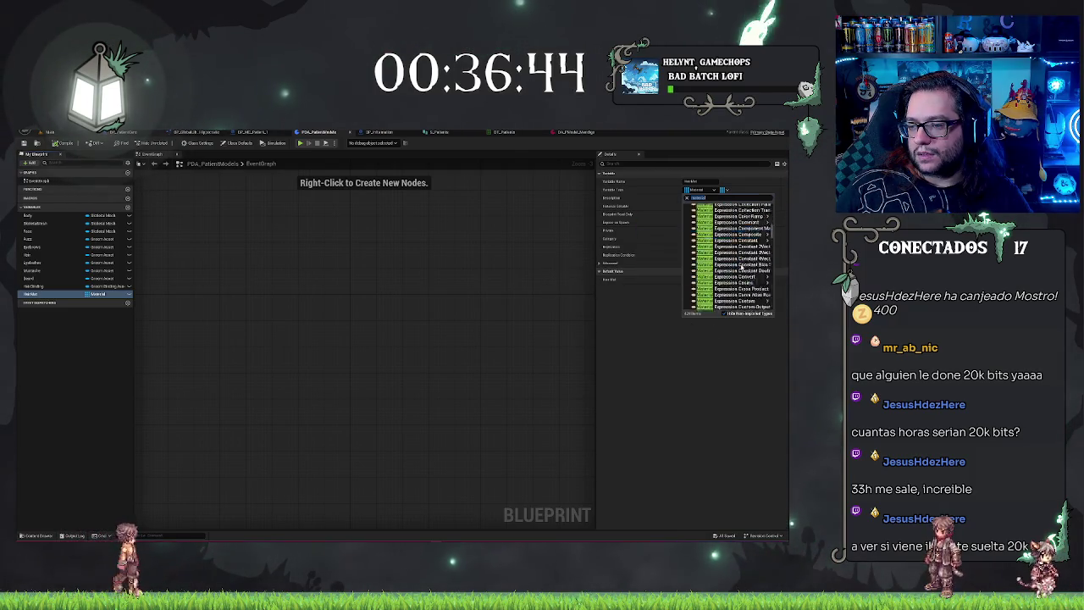
{"action": "scroll", "coordinate": [741, 267], "scroll_direction": "down", "scroll_amount": 10}
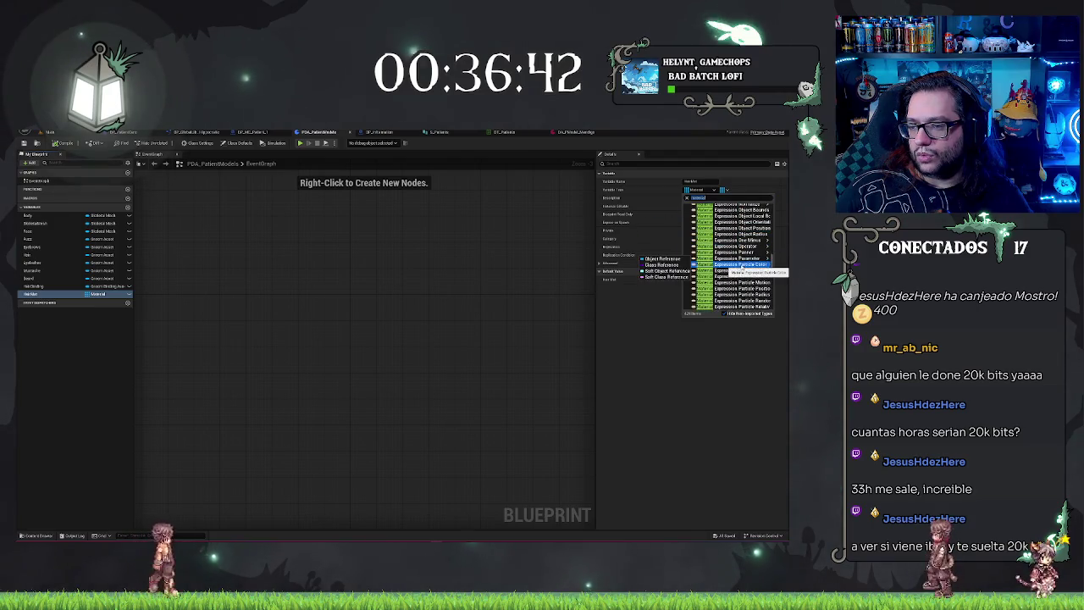
{"action": "scroll", "coordinate": [743, 269], "scroll_direction": "down", "scroll_amount": 5}
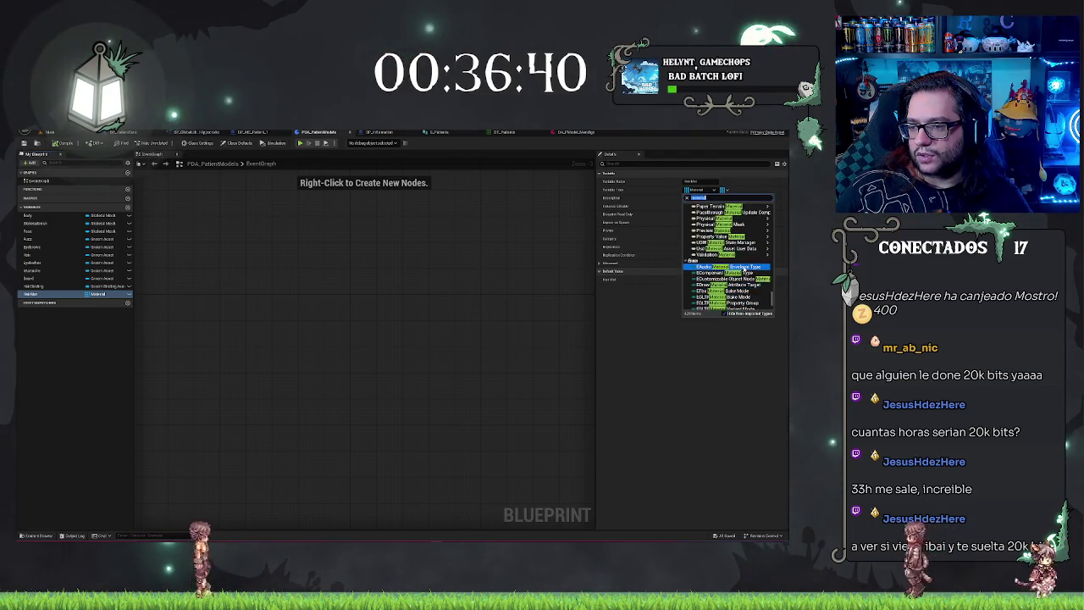
{"action": "scroll", "coordinate": [741, 267], "scroll_direction": "down", "scroll_amount": 5}
{"action": "scroll", "coordinate": [740, 266], "scroll_direction": "up", "scroll_amount": 10}
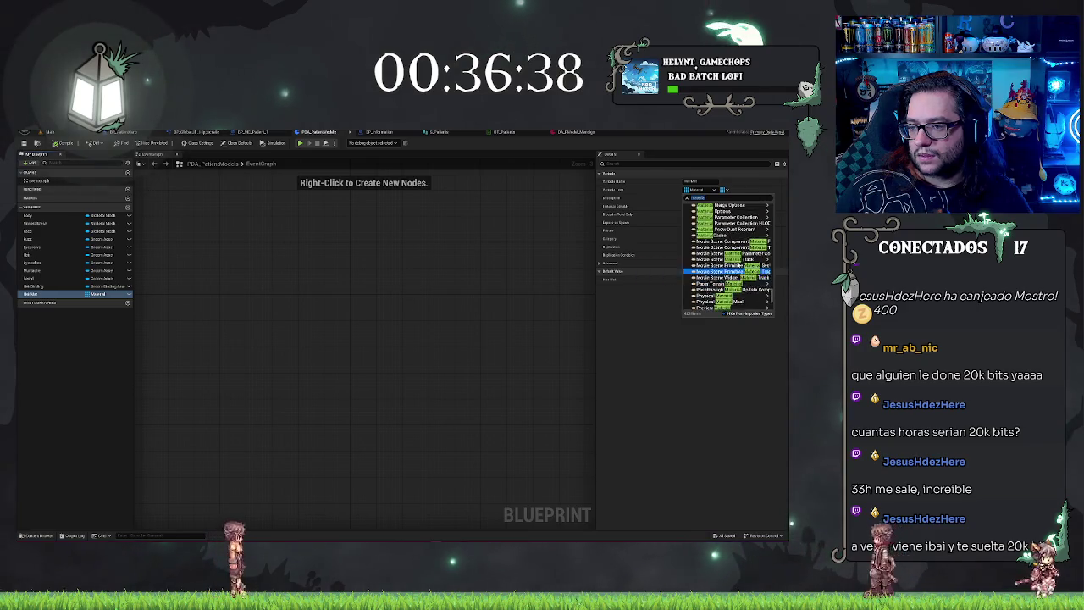
{"action": "mouse_move", "coordinate": [738, 288]}
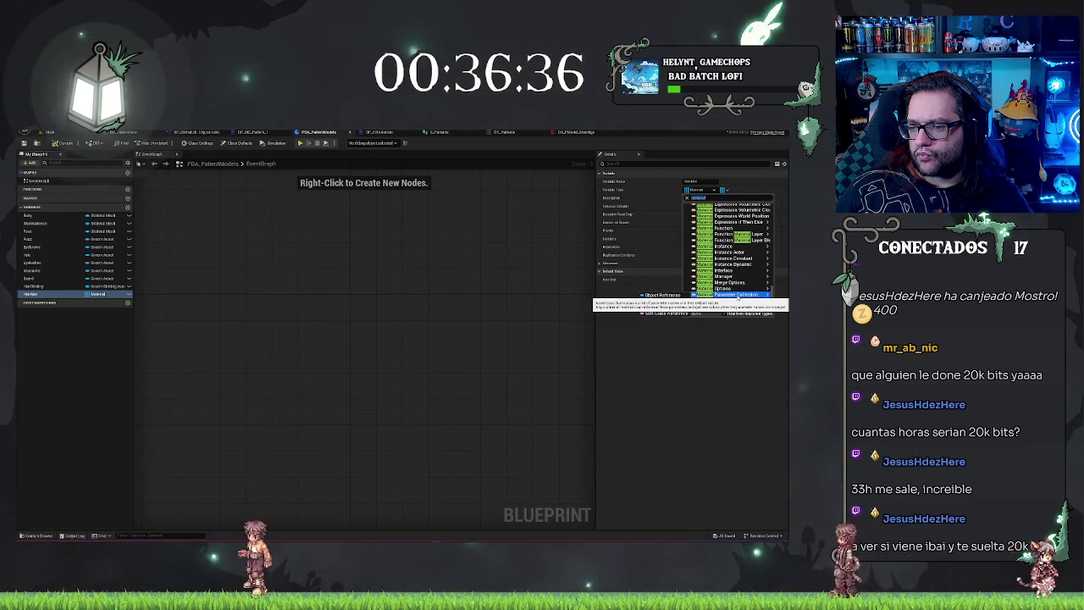
{"action": "scroll", "coordinate": [737, 292], "scroll_direction": "up", "scroll_amount": 3}
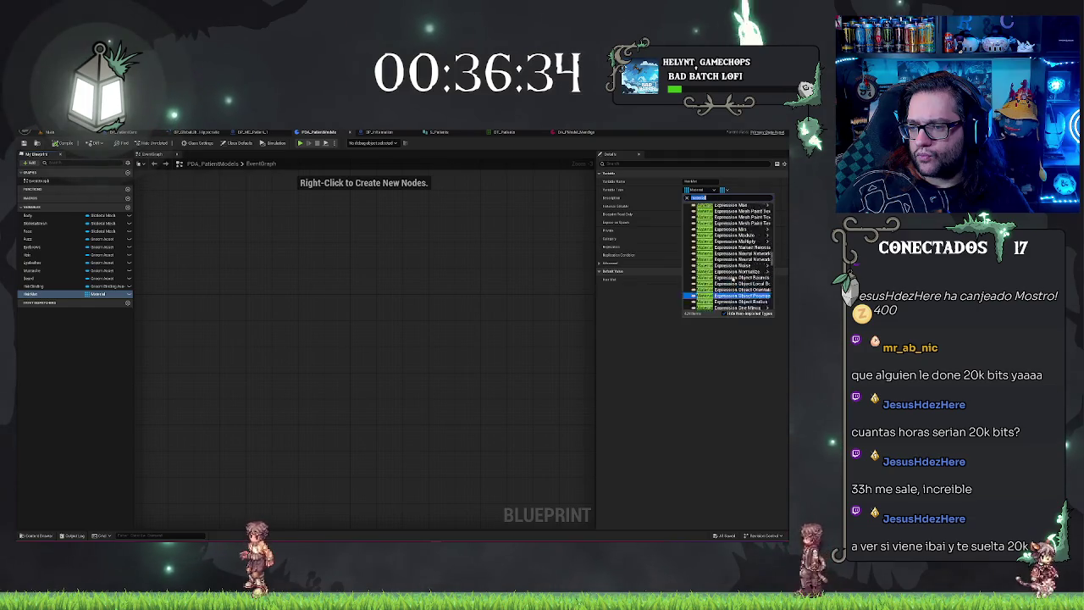
{"action": "left_click", "coordinate": [664, 403]}
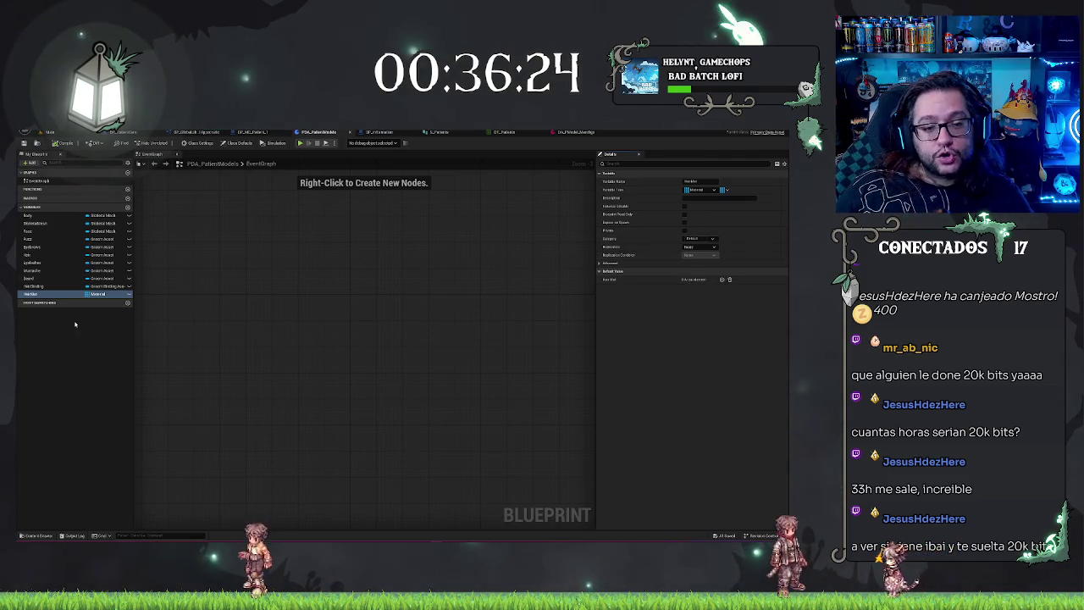
- Change the HairMat variable type to a Material Instance object reference
{"action": "left_click", "coordinate": [700, 191]}
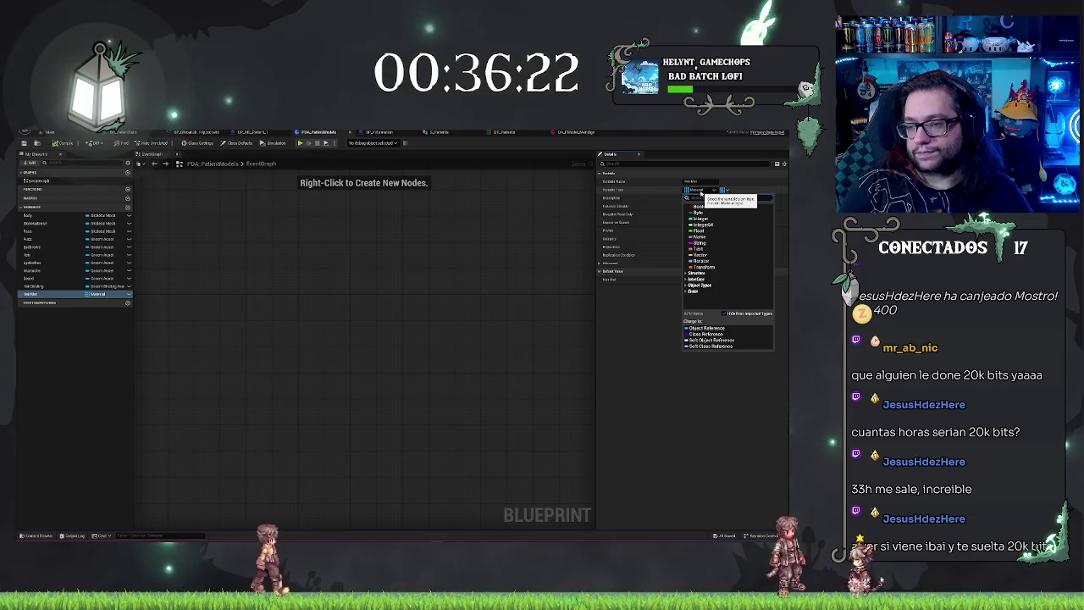
{"action": "type", "text": "material"}
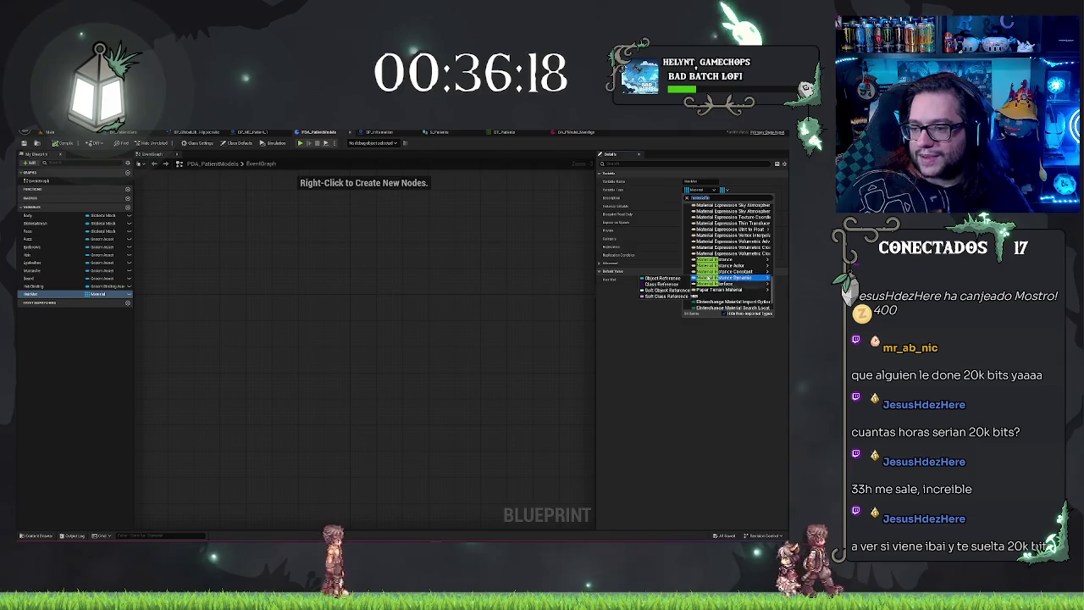
{"action": "mouse_move", "coordinate": [716, 261]}
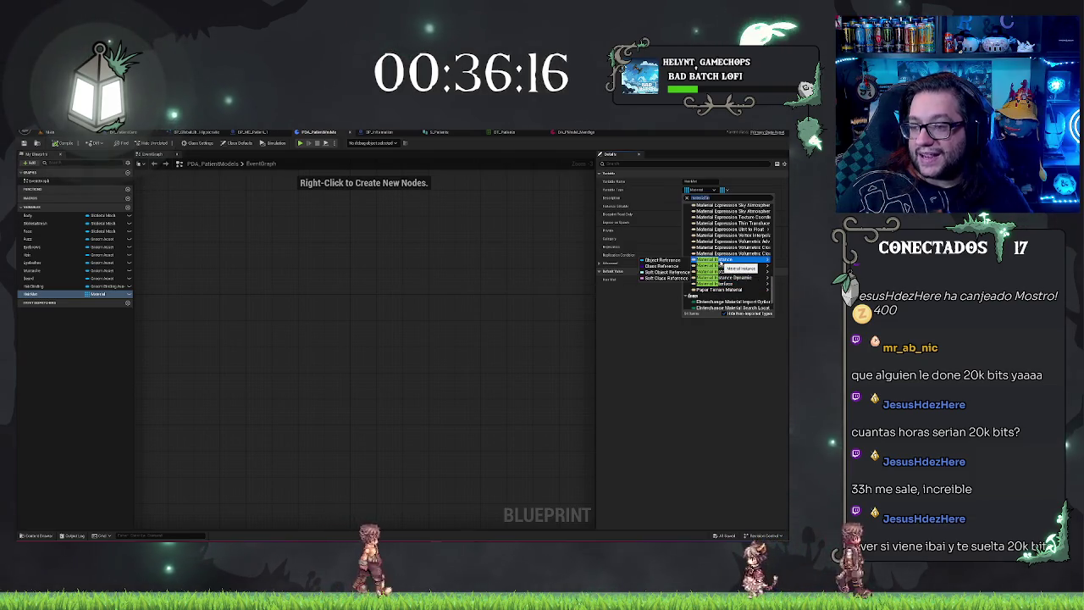
{"action": "left_click", "coordinate": [662, 259]}
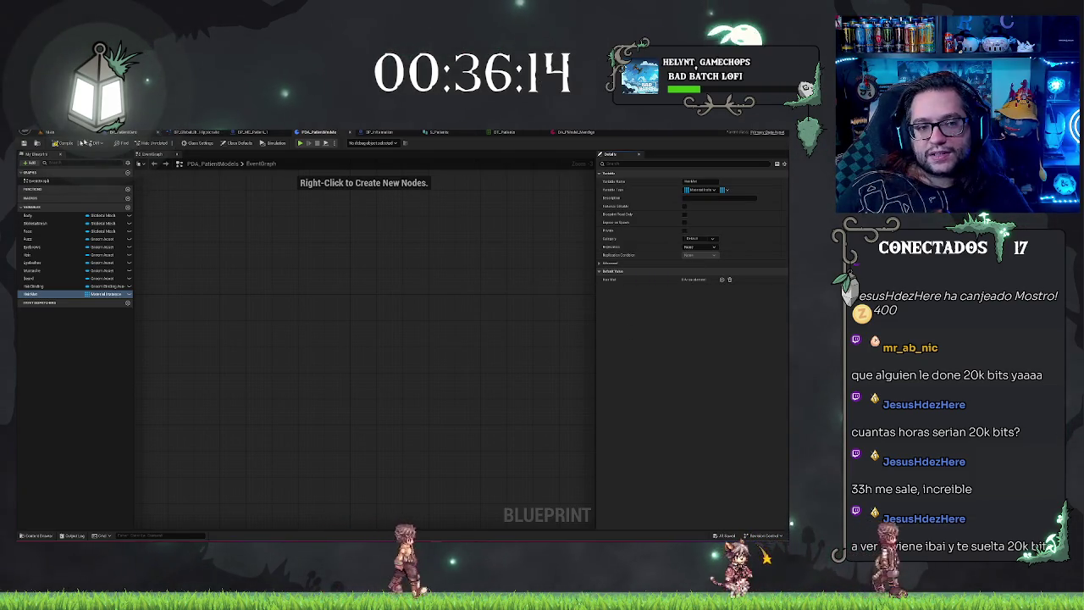
- Assign a hair material instance to HairMat Index [0] in the patient models data asset
{"action": "left_click", "coordinate": [574, 132]}
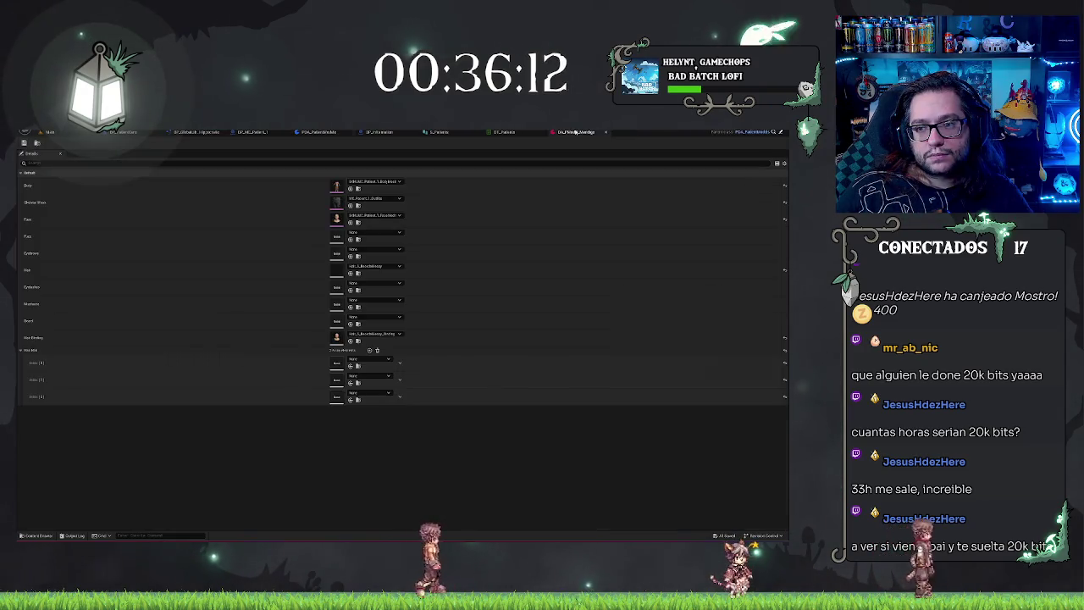
{"action": "left_click", "coordinate": [367, 359]}
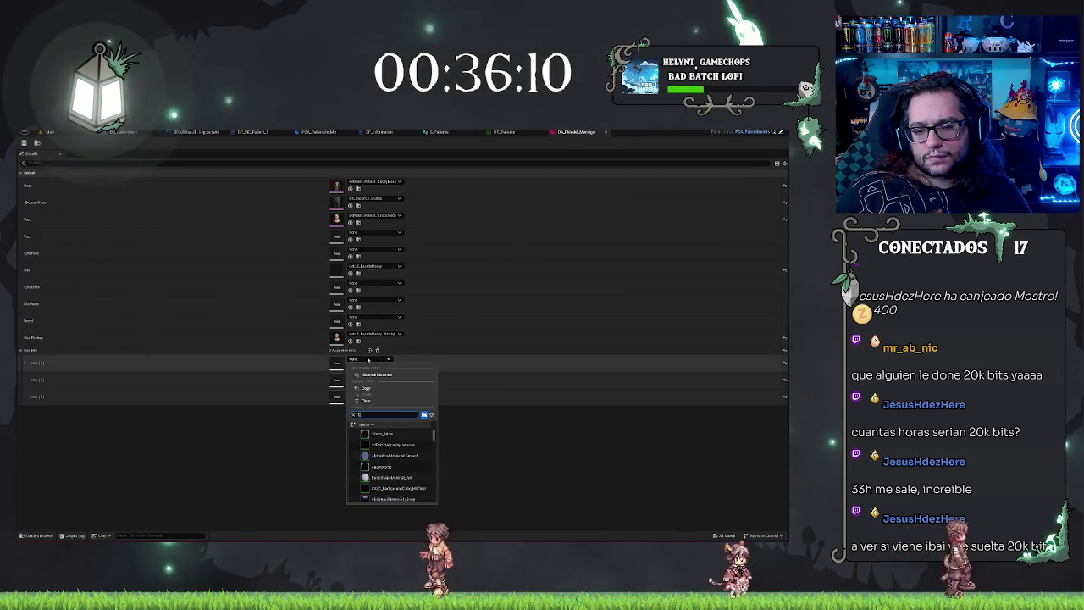
{"action": "left_click", "coordinate": [394, 437]}
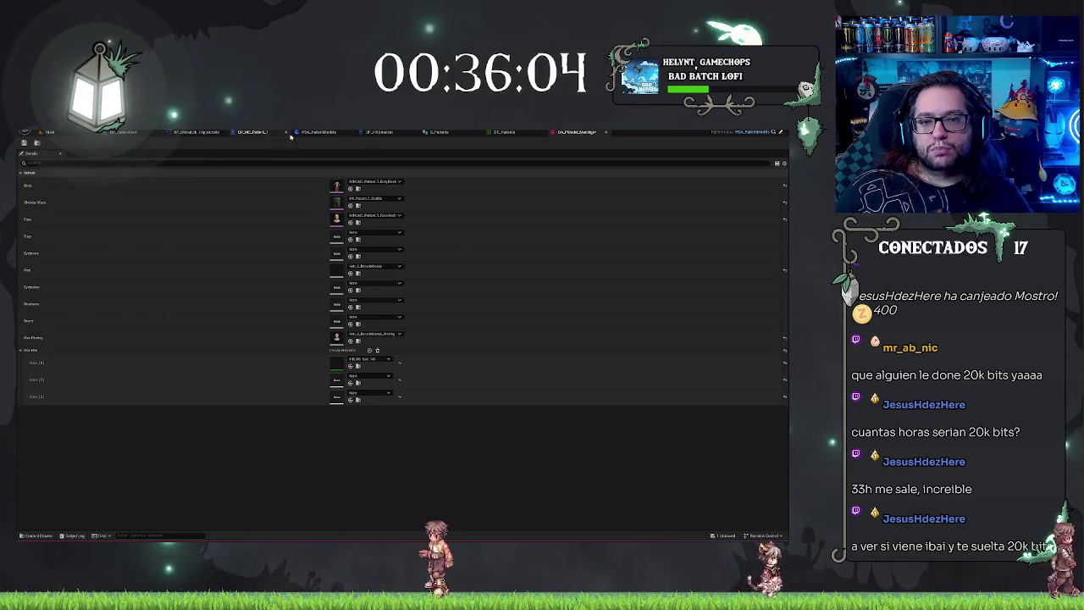
{"action": "left_click", "coordinate": [250, 132]}
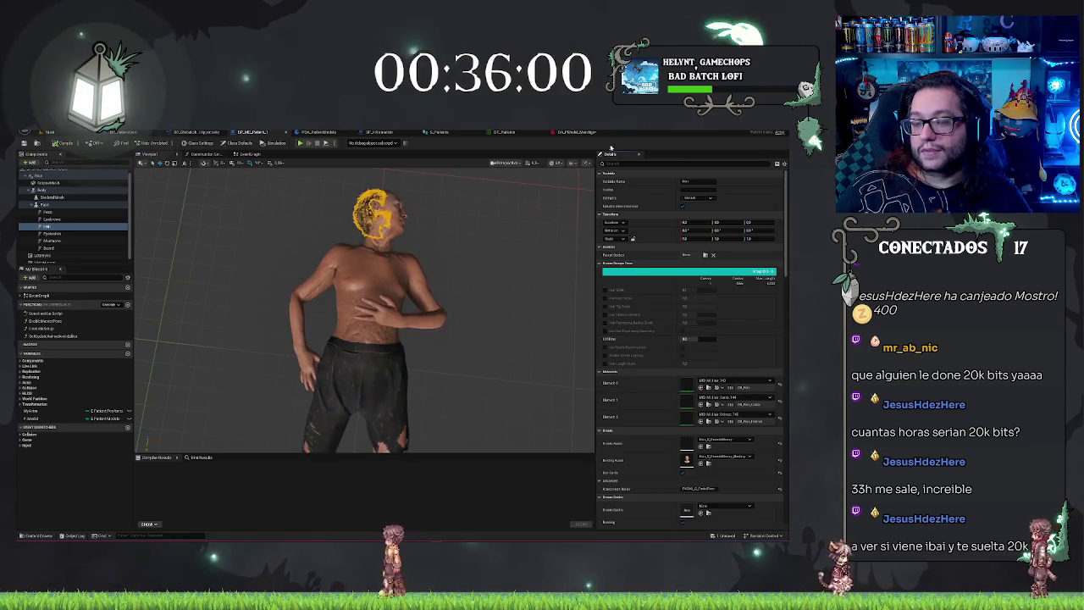
- Assign the MI_Kurt hair material to the empty HairMat Index [1] slot
{"action": "left_click", "coordinate": [577, 132]}
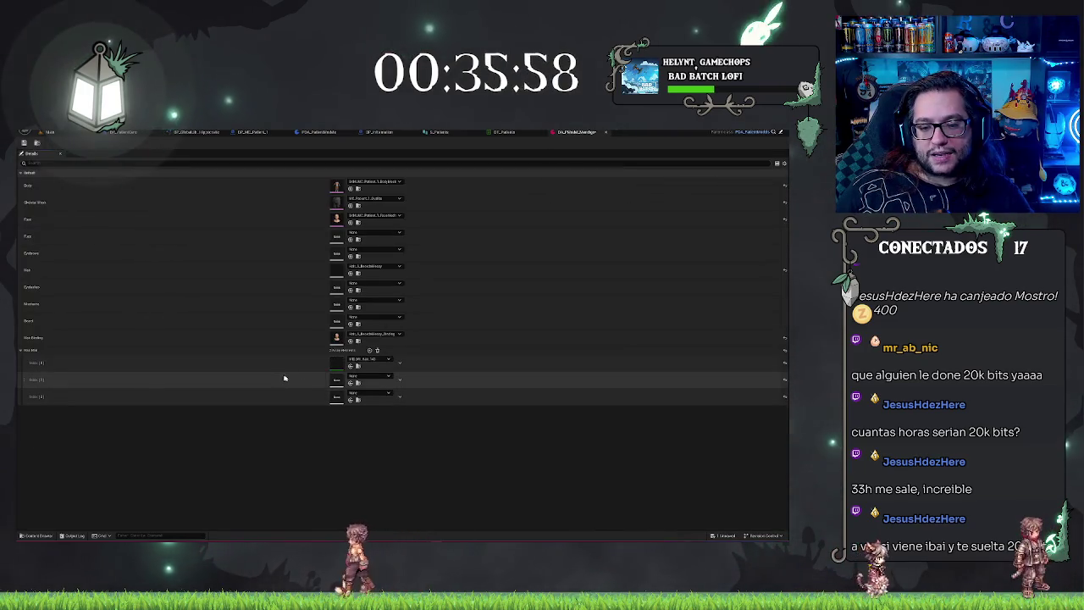
{"action": "left_click", "coordinate": [370, 375]}
{"action": "left_click", "coordinate": [321, 453]}
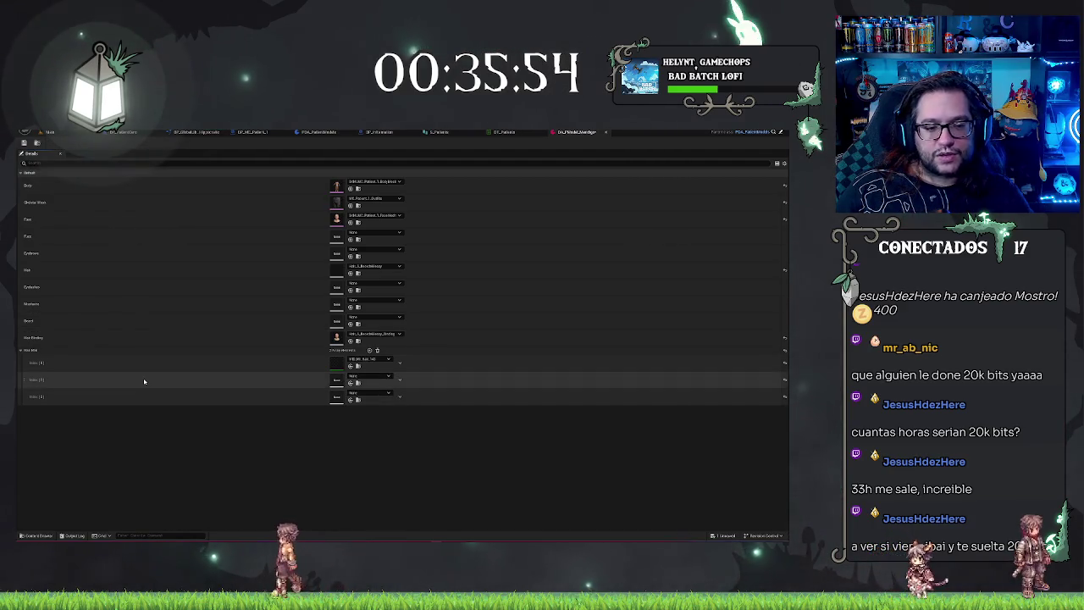
{"action": "left_click", "coordinate": [252, 132]}
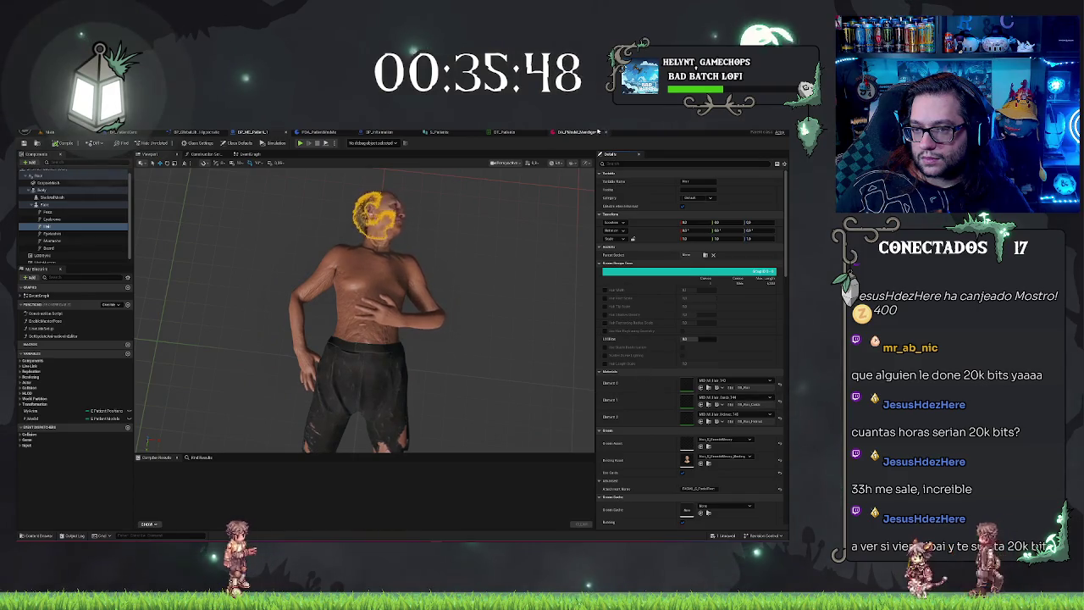
{"action": "left_click", "coordinate": [576, 132]}
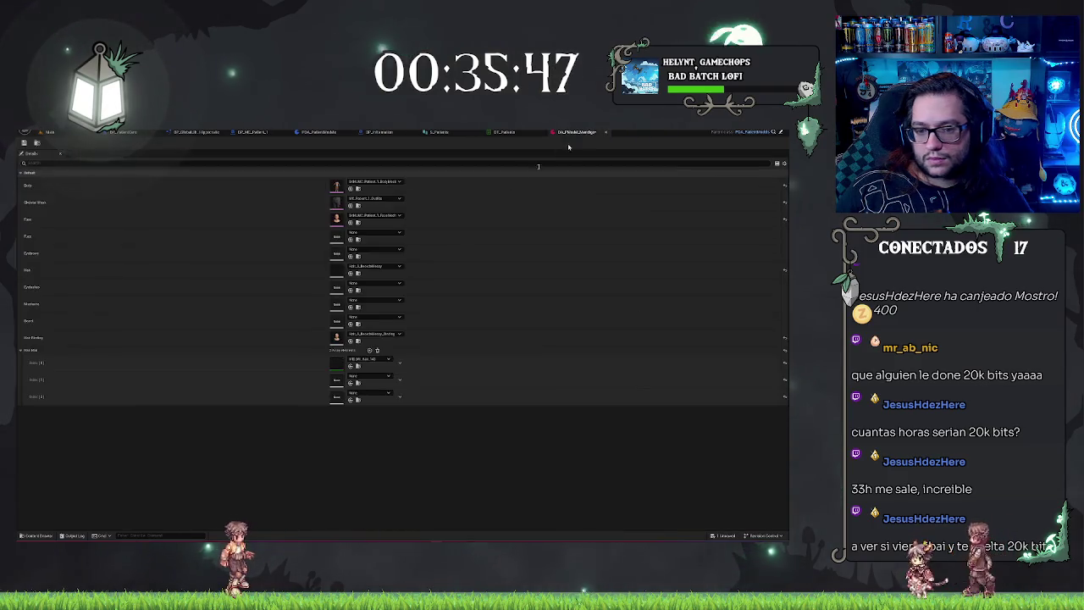
{"action": "left_click", "coordinate": [382, 376]}
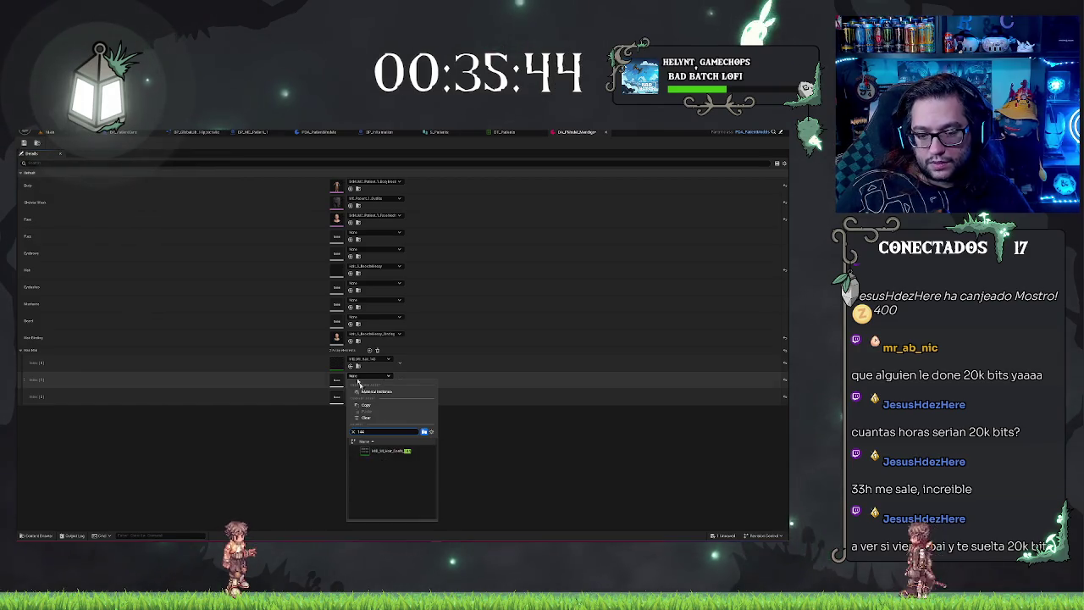
{"action": "left_click", "coordinate": [385, 451]}
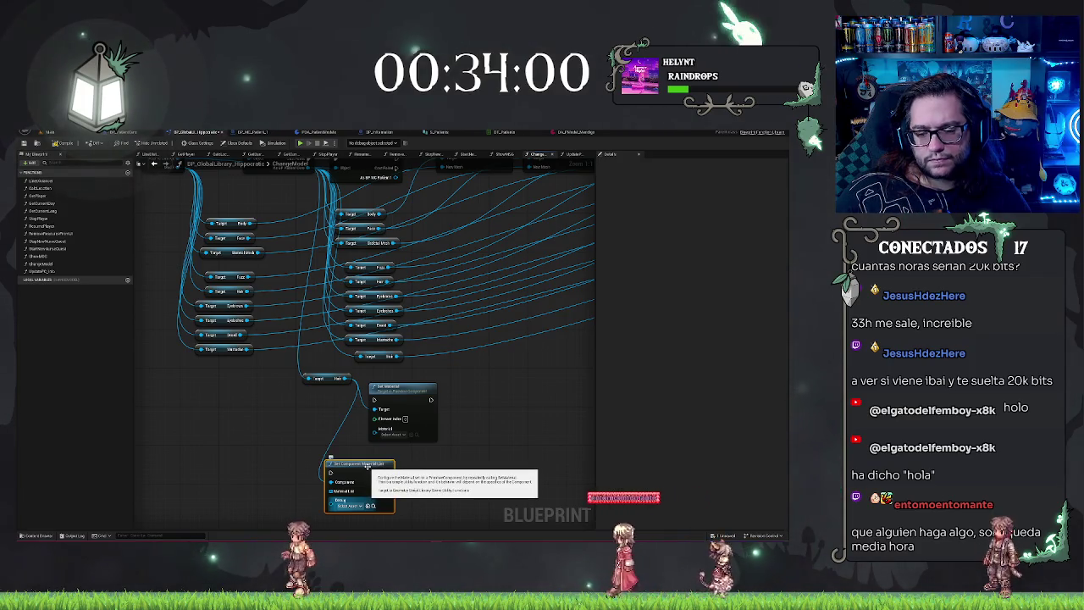
- Delete the stray unconnected Set Material node from the ChangeModel graph
{"action": "left_click", "coordinate": [400, 414]}
{"action": "key", "text": "Delete"}
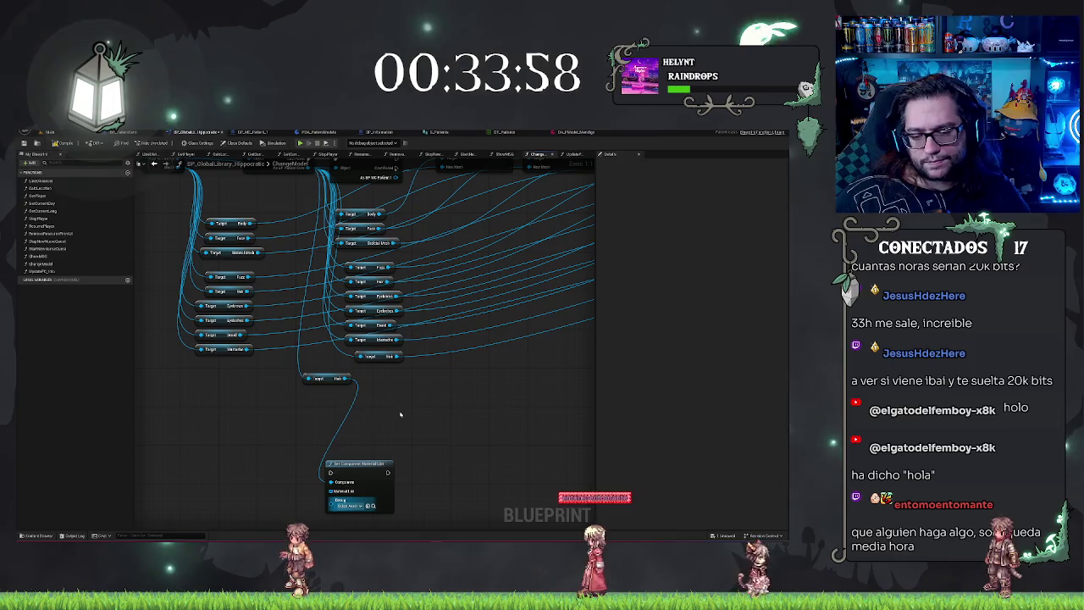
{"action": "scroll", "coordinate": [390, 424], "scroll_direction": "down", "scroll_amount": 8}
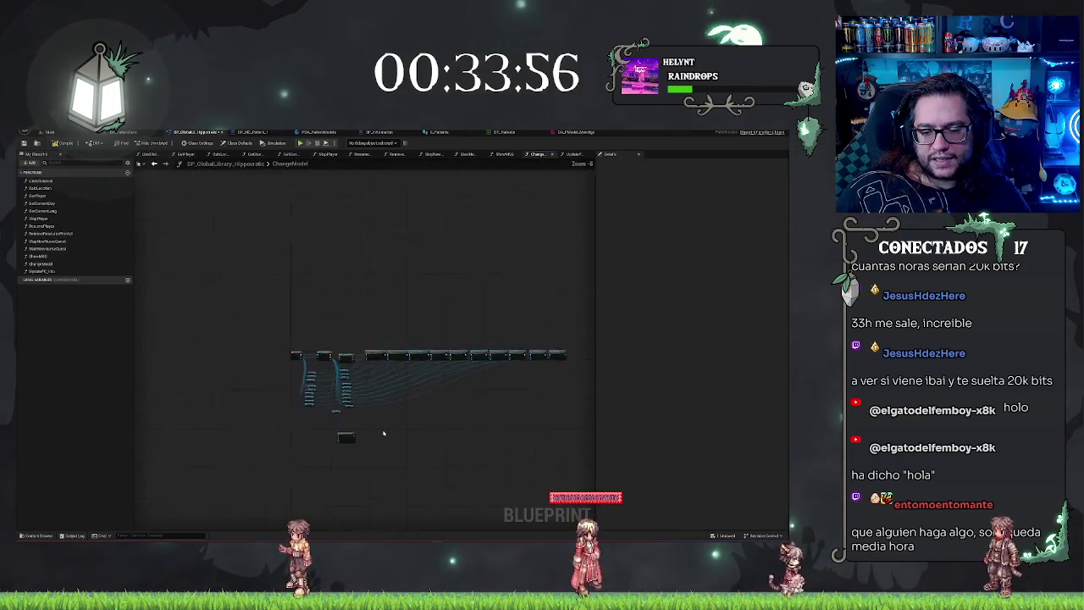
{"action": "scroll", "coordinate": [382, 433], "scroll_direction": "up", "scroll_amount": 3}
- Move the Set Component Material node to the end of the execution chain and review the graph
{"action": "mouse_move", "coordinate": [305, 438]}
{"action": "left_mouse_down"}
{"action": "mouse_move", "coordinate": [632, 321]}
{"action": "mouse_move", "coordinate": [428, 263]}
{"action": "mouse_move", "coordinate": [452, 273]}
{"action": "left_mouse_up"}
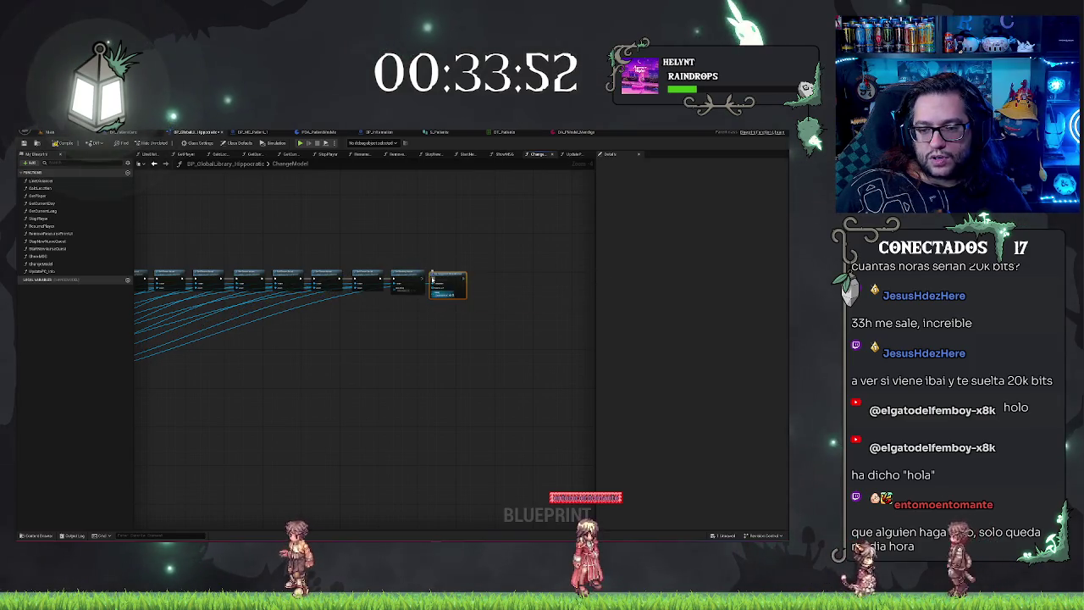
{"action": "left_click_drag", "start_coordinate": [375, 431], "coordinate": [455, 375]}
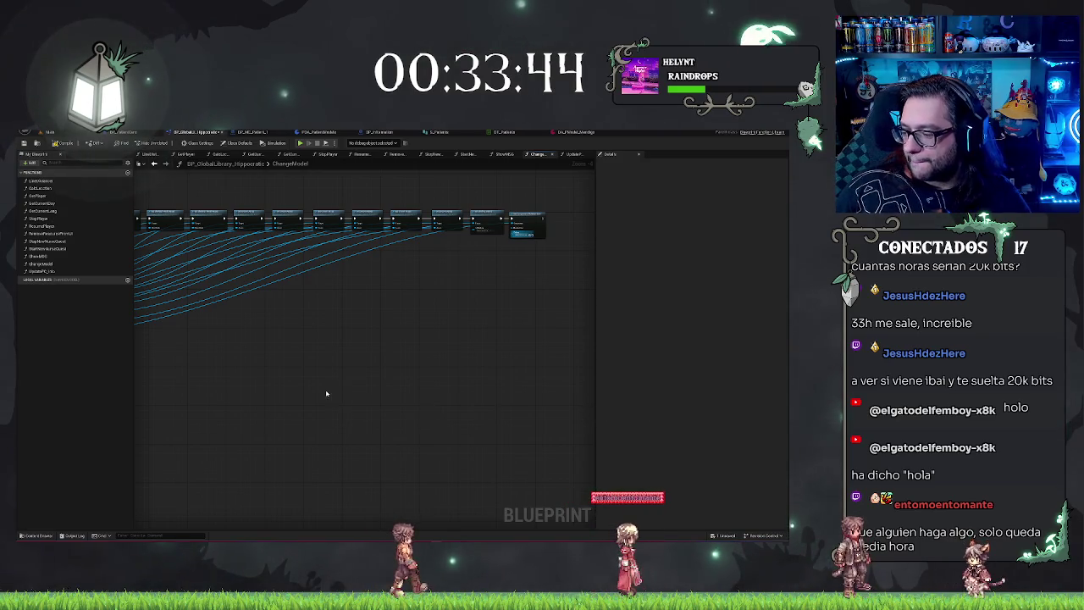
{"action": "scroll", "coordinate": [452, 375], "scroll_direction": "up", "scroll_amount": 5}
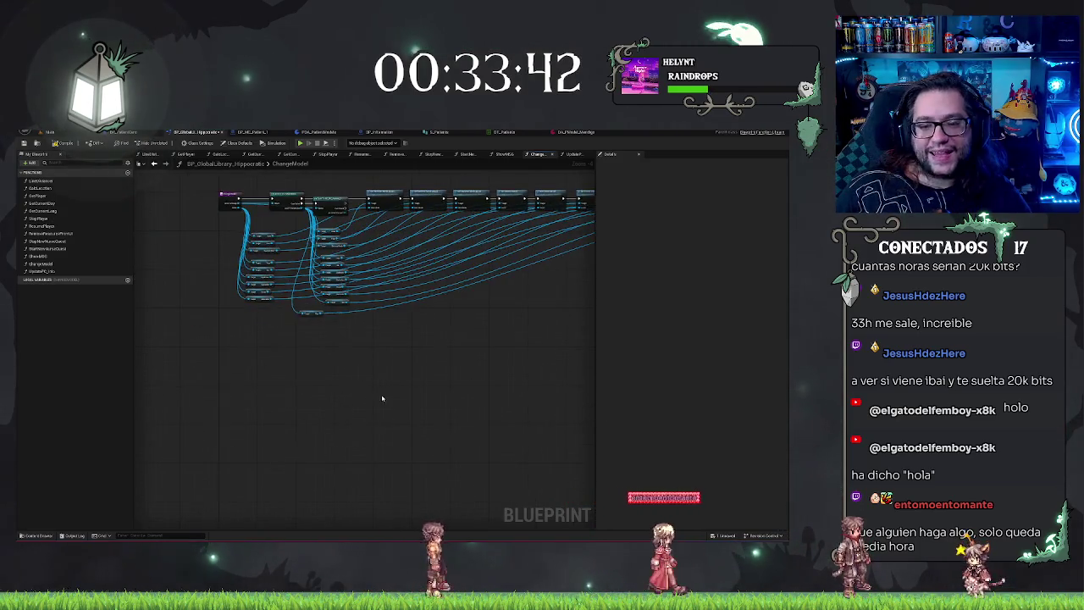
{"action": "mouse_move", "coordinate": [392, 338]}
{"action": "left_mouse_down"}
{"action": "mouse_move", "coordinate": [417, 350]}
{"action": "mouse_move", "coordinate": [423, 333]}
{"action": "mouse_move", "coordinate": [449, 330]}
{"action": "mouse_move", "coordinate": [410, 286]}
{"action": "left_mouse_up"}
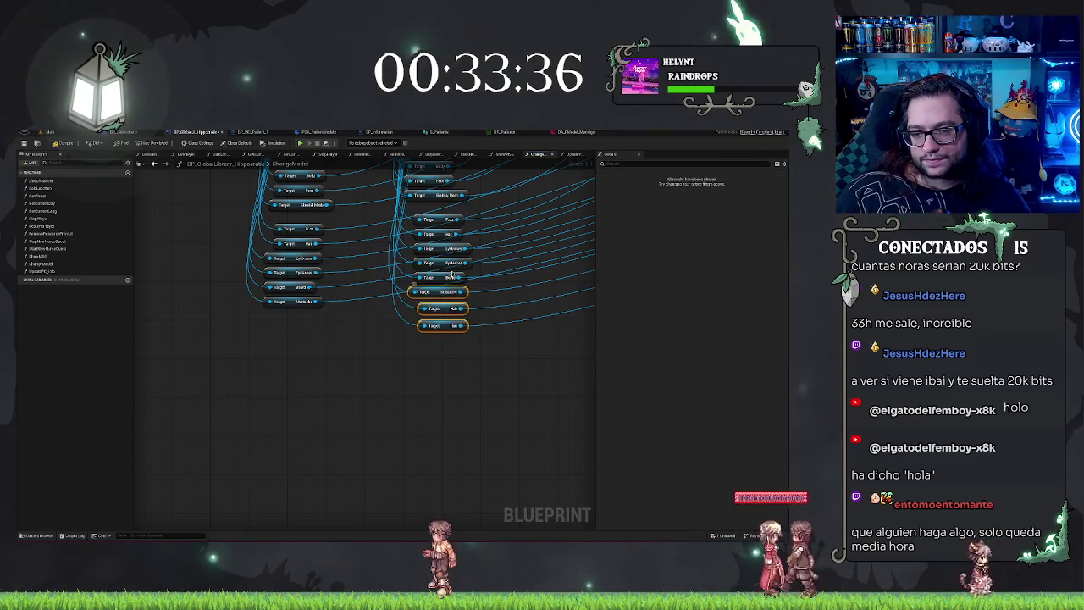
{"action": "left_click_drag", "start_coordinate": [497, 236], "coordinate": [462, 267]}
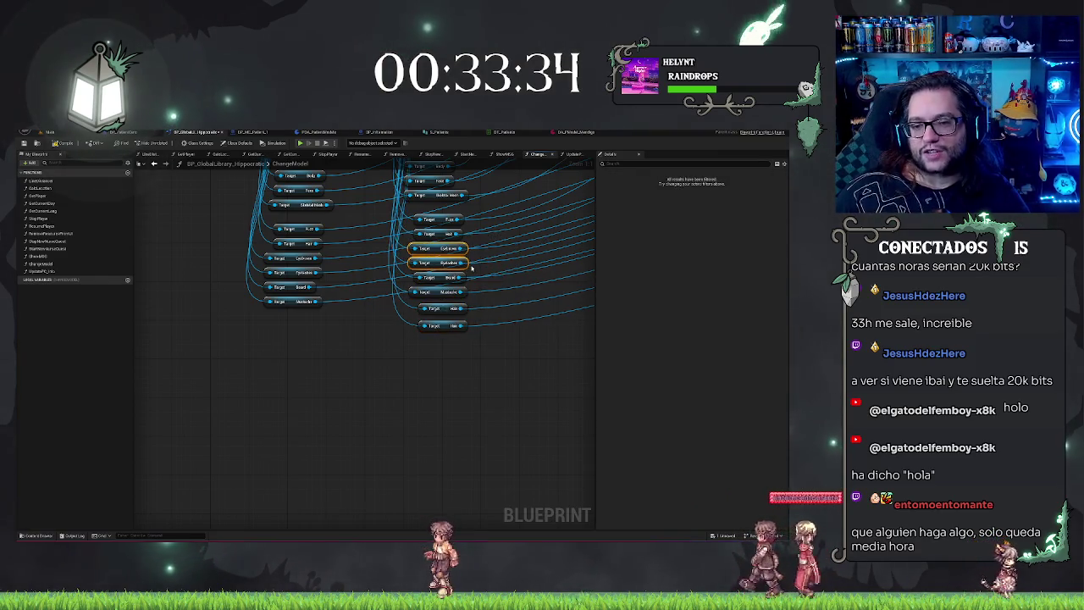
{"action": "left_click", "coordinate": [441, 372]}
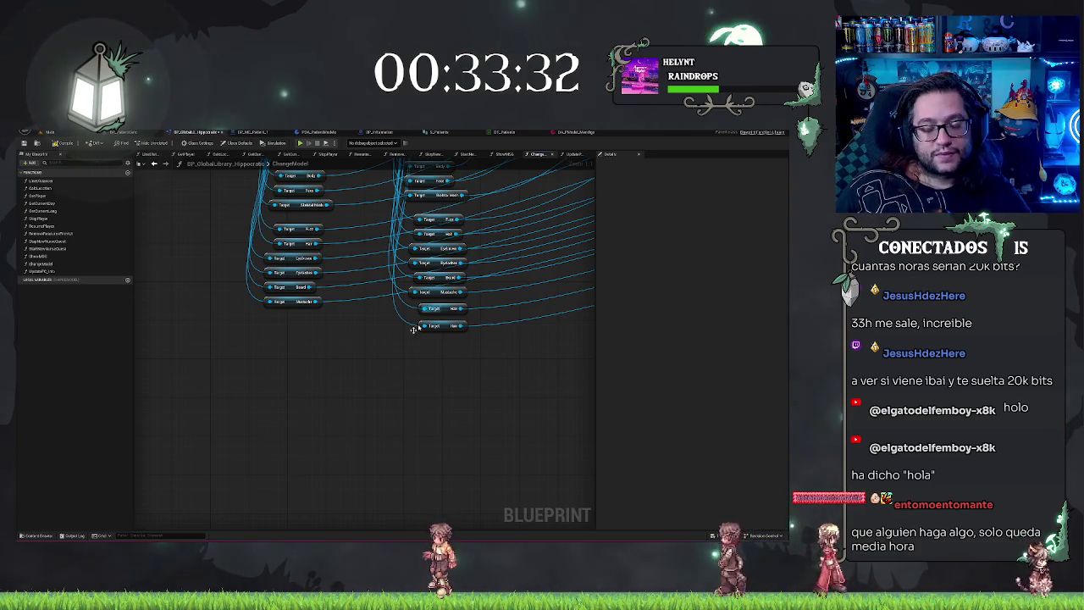
{"action": "left_click_drag", "start_coordinate": [385, 353], "coordinate": [383, 380]}
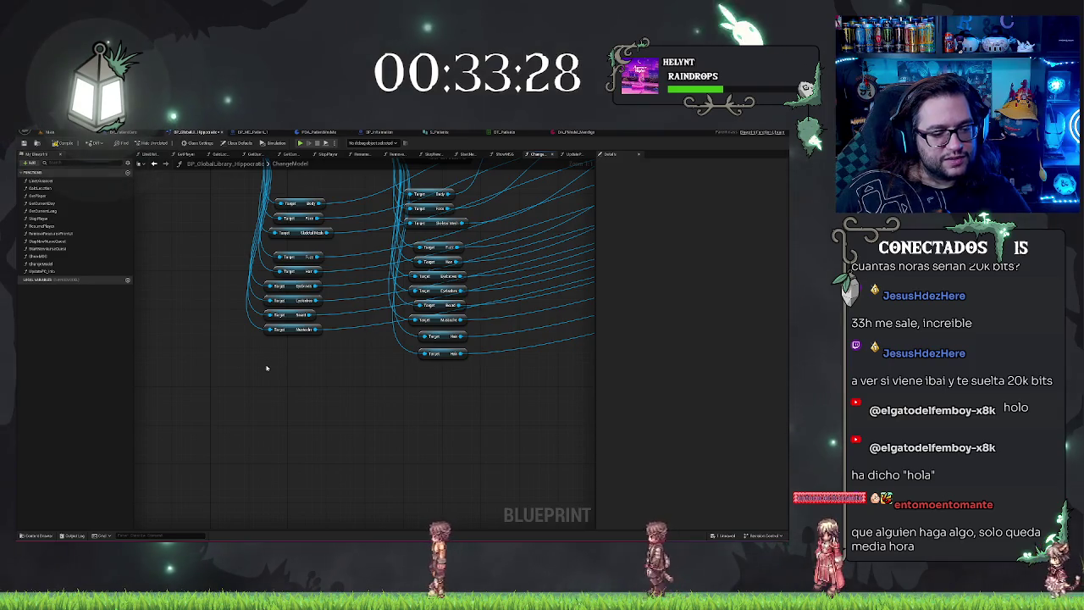
{"action": "mouse_move", "coordinate": [365, 382]}
{"action": "left_mouse_down"}
{"action": "mouse_move", "coordinate": [358, 406]}
{"action": "mouse_move", "coordinate": [388, 459]}
{"action": "left_mouse_up"}
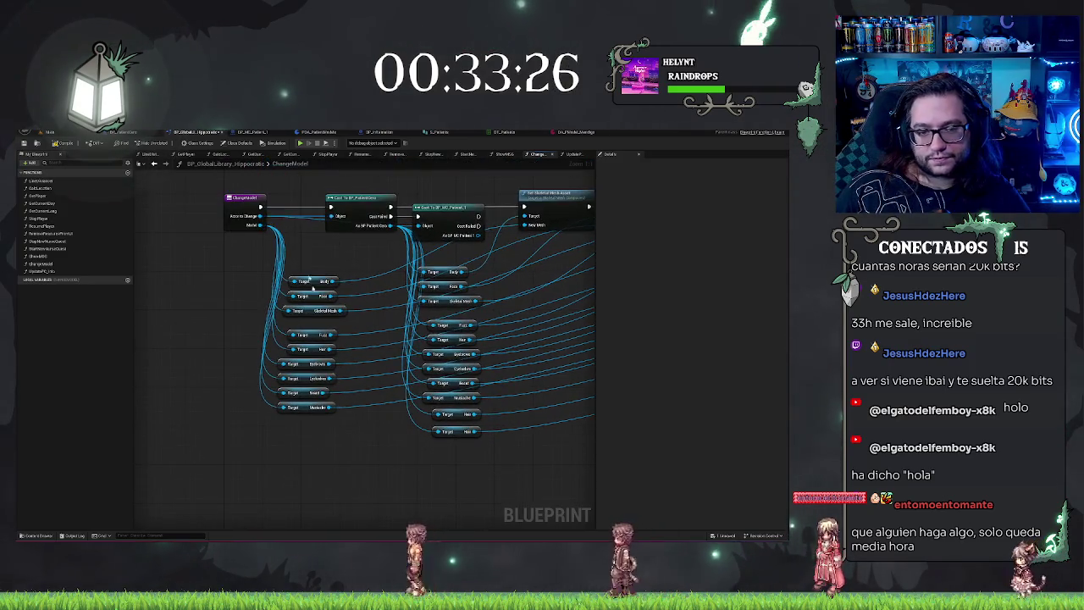
- Add Get Hair Binding and Get Hair Mat nodes from ChangeModel's Mesh output
{"action": "mouse_move", "coordinate": [258, 224]}
{"action": "left_mouse_down"}
{"action": "mouse_move", "coordinate": [258, 398]}
{"action": "mouse_move", "coordinate": [286, 440]}
{"action": "mouse_move", "coordinate": [285, 430]}
{"action": "left_mouse_up"}
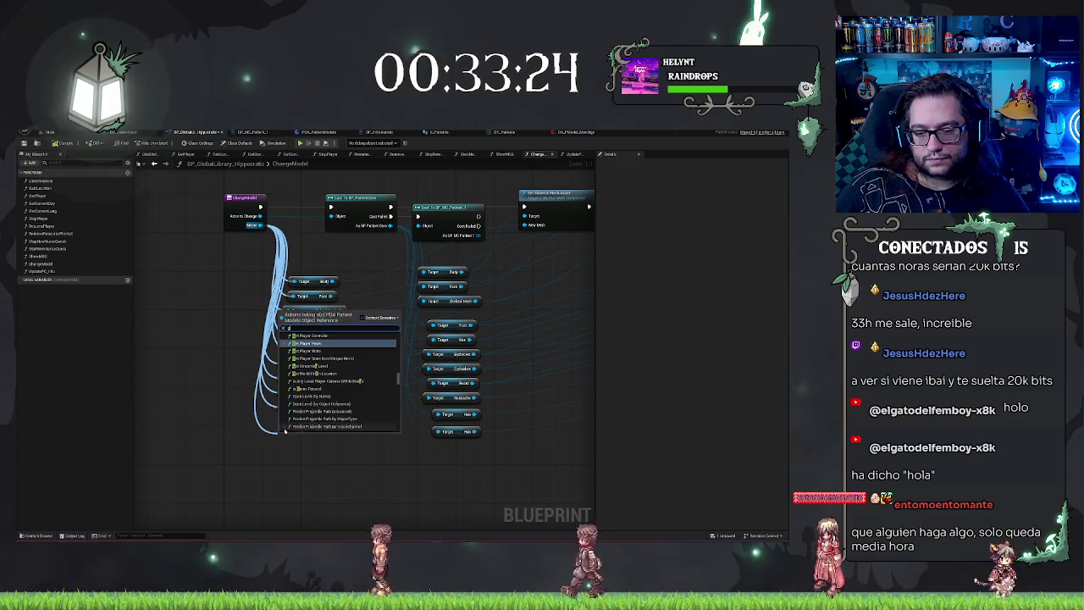
{"action": "type", "text": "get ha"}
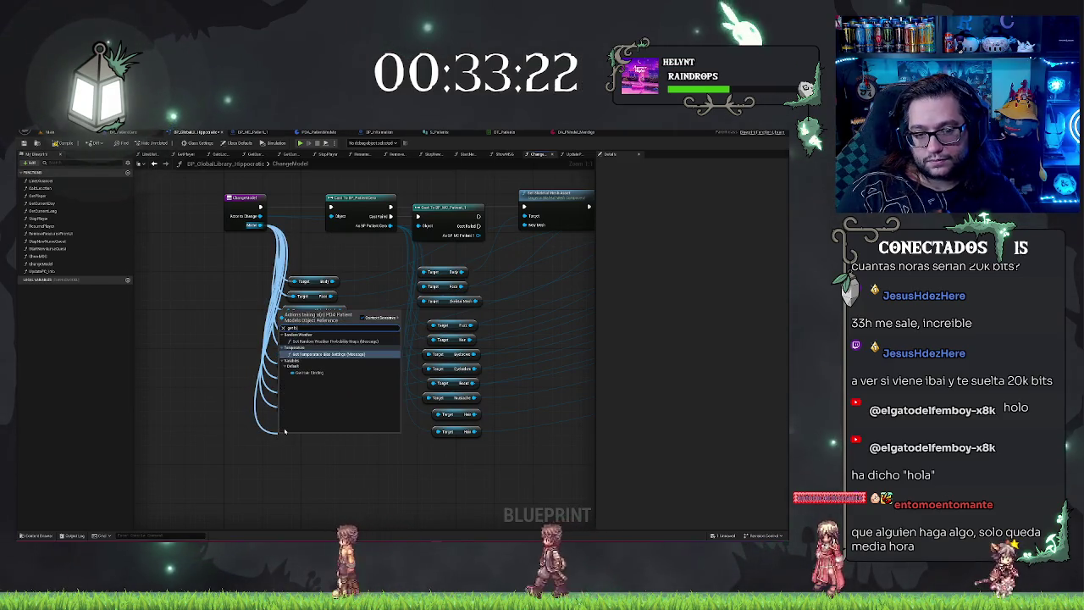
{"action": "key", "text": "Return"}
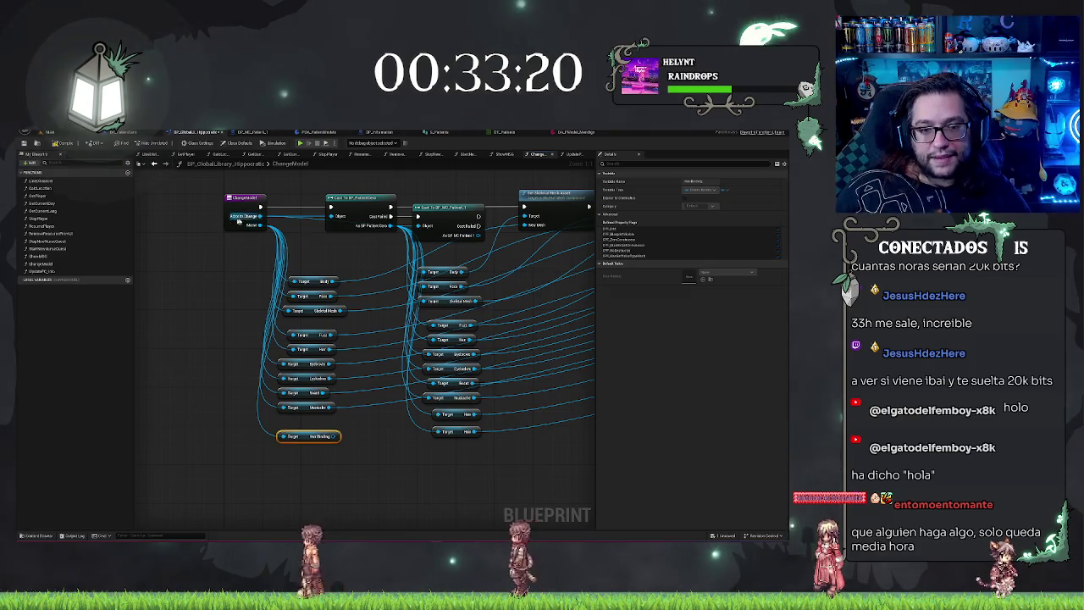
{"action": "mouse_move", "coordinate": [259, 225]}
{"action": "left_mouse_down"}
{"action": "mouse_move", "coordinate": [279, 457]}
{"action": "mouse_move", "coordinate": [286, 441]}
{"action": "left_mouse_up"}
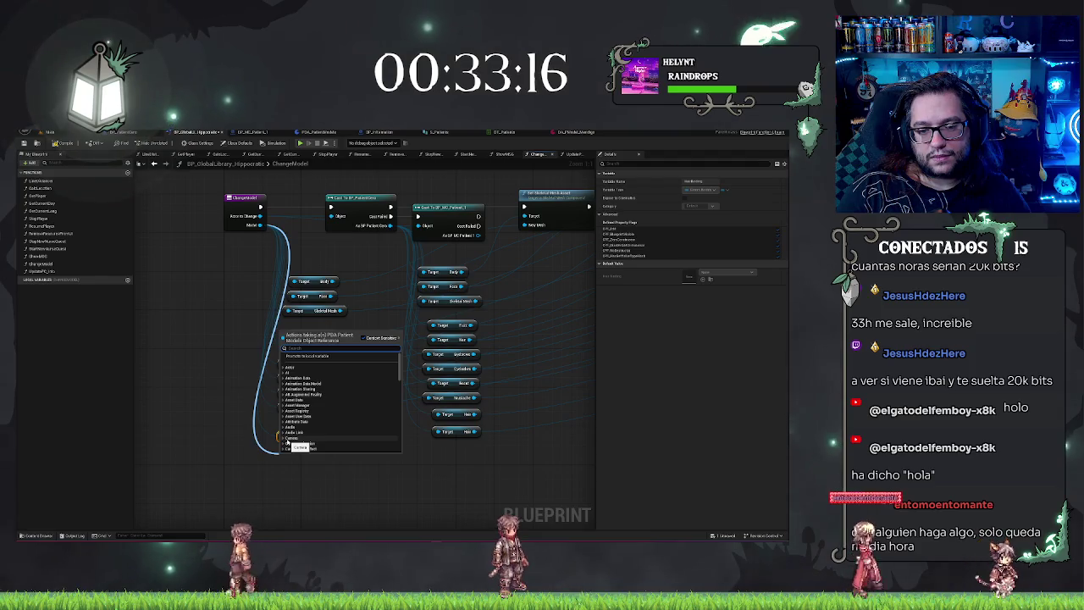
{"action": "type", "text": "getmateria"}
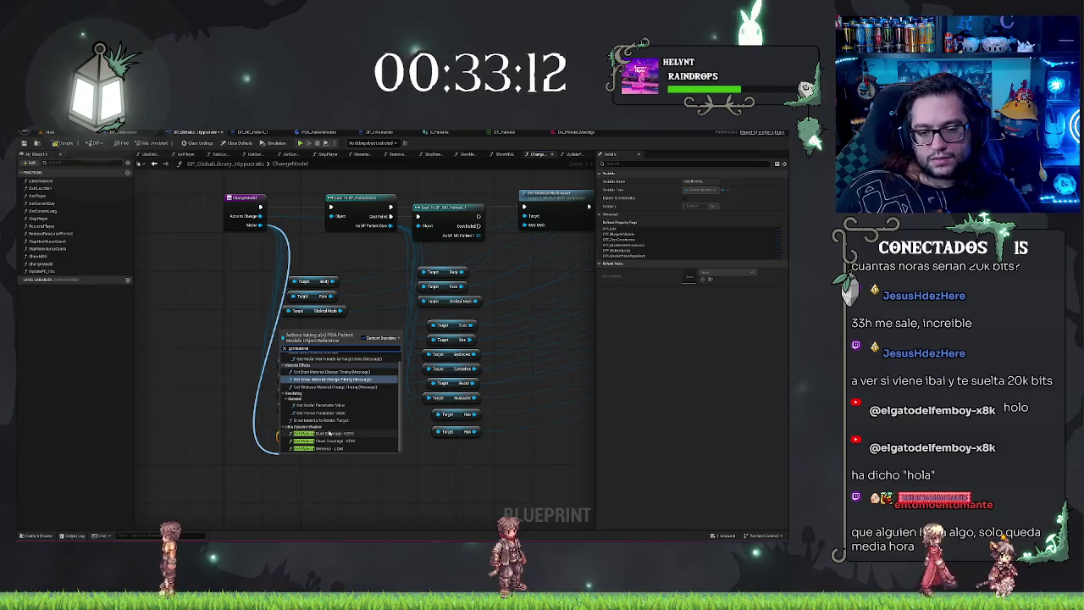
{"action": "scroll", "coordinate": [322, 435], "scroll_direction": "up", "scroll_amount": 1}
{"action": "scroll", "coordinate": [330, 434], "scroll_direction": "down", "scroll_amount": 1}
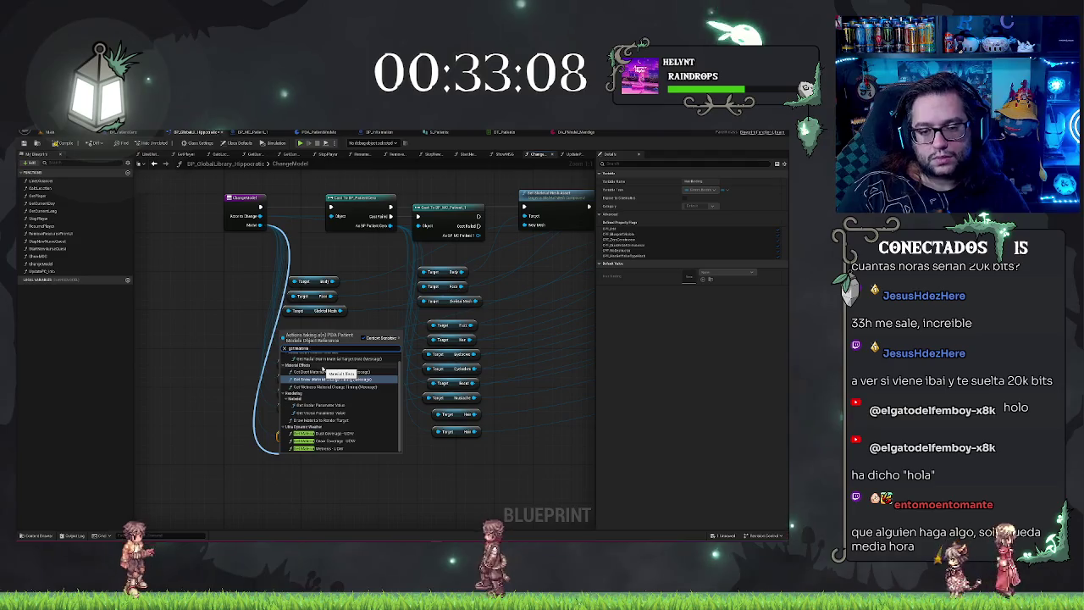
{"action": "key", "text": "BackSpace"}
{"action": "key", "text": "BackSpace"}
{"action": "key", "text": "BackSpace"}
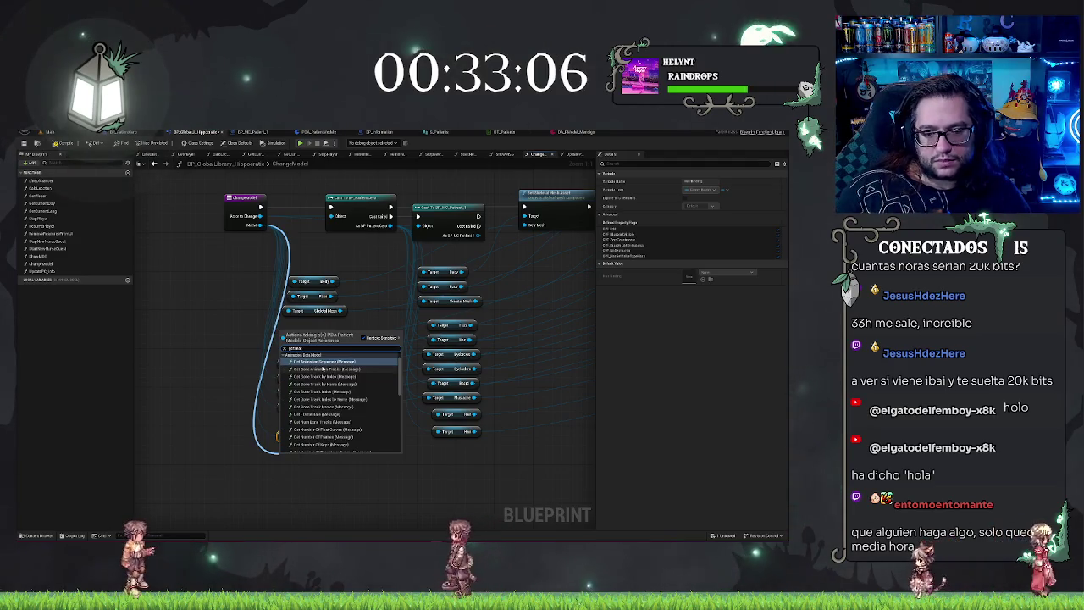
{"action": "left_click", "coordinate": [344, 454]}
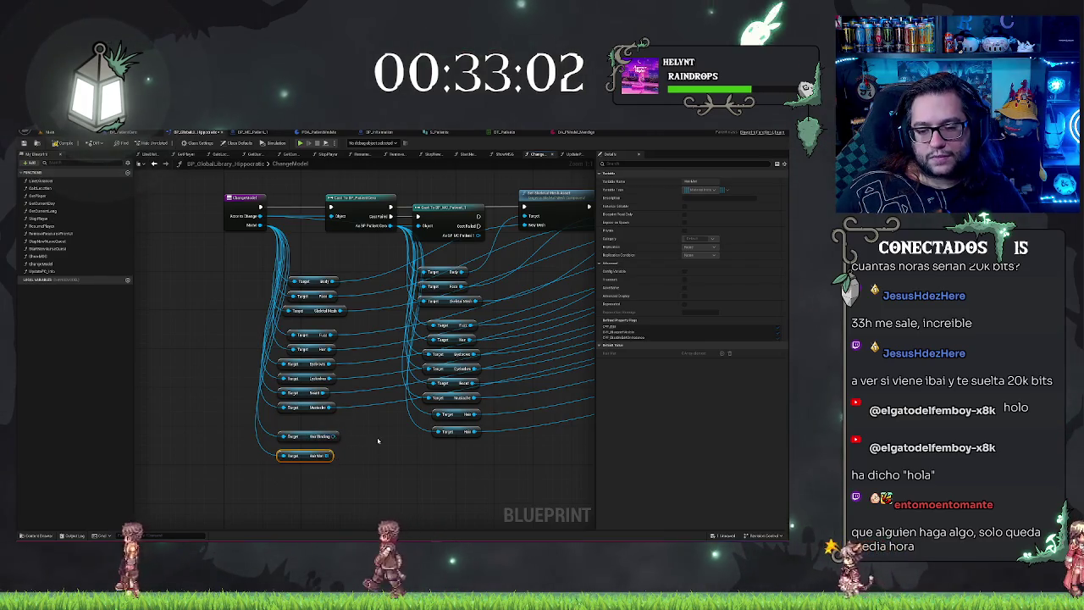
- Wire the Hair Binding output into the Set Binding node at the chain's end
{"action": "scroll", "coordinate": [378, 440], "scroll_direction": "down", "scroll_amount": 2}
{"action": "mouse_move", "coordinate": [285, 445]}
{"action": "left_mouse_down"}
{"action": "mouse_move", "coordinate": [557, 412]}
{"action": "mouse_move", "coordinate": [581, 387]}
{"action": "mouse_move", "coordinate": [227, 322]}
{"action": "mouse_move", "coordinate": [195, 343]}
{"action": "mouse_move", "coordinate": [194, 383]}
{"action": "mouse_move", "coordinate": [201, 277]}
{"action": "left_mouse_up"}
{"action": "scroll", "coordinate": [581, 387], "scroll_direction": "up", "scroll_amount": 2}
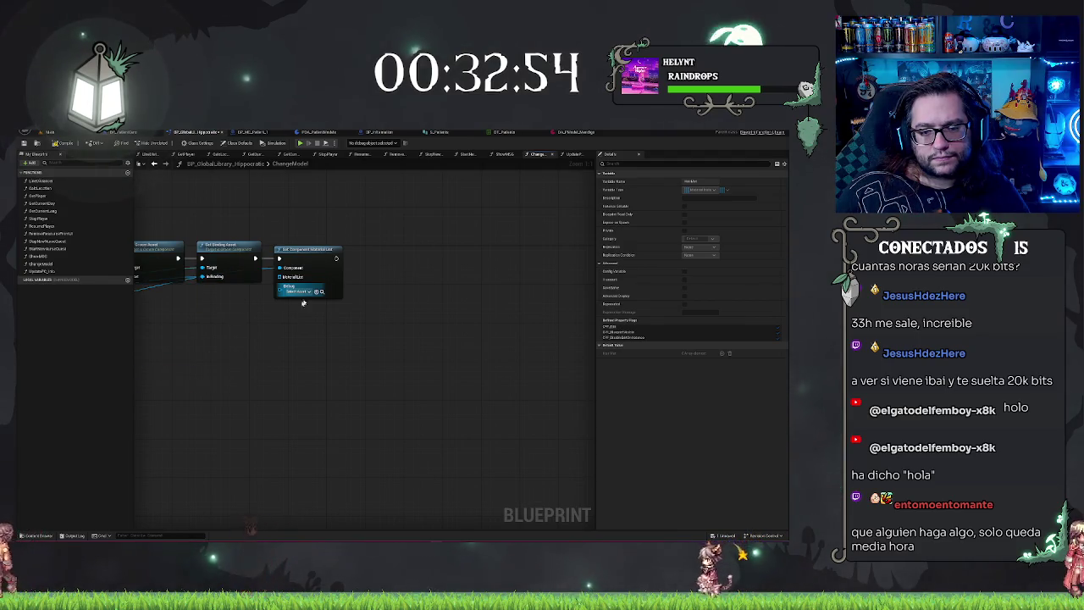
{"action": "mouse_move", "coordinate": [190, 324]}
{"action": "left_mouse_down"}
{"action": "mouse_move", "coordinate": [144, 315]}
{"action": "mouse_move", "coordinate": [286, 428]}
{"action": "mouse_move", "coordinate": [448, 474]}
{"action": "mouse_move", "coordinate": [491, 475]}
{"action": "mouse_move", "coordinate": [398, 476]}
{"action": "mouse_move", "coordinate": [230, 441]}
{"action": "left_mouse_up"}
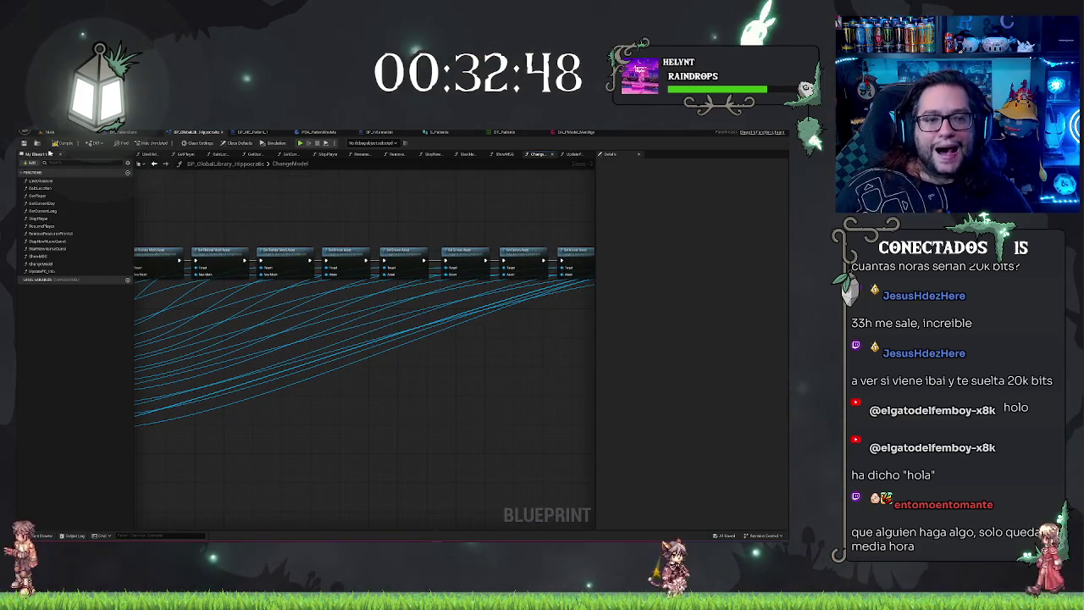
{"action": "left_click", "coordinate": [49, 132]}
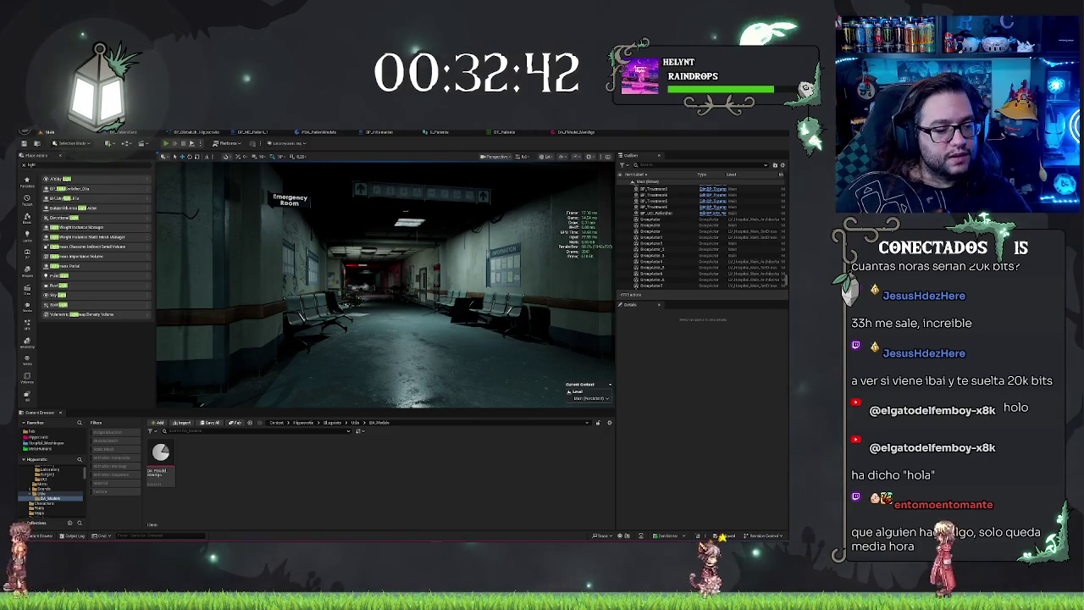
- Play the level, walk to the desk, eject with F8 to inspect the seated patient, then stop
{"action": "left_click", "coordinate": [166, 143]}
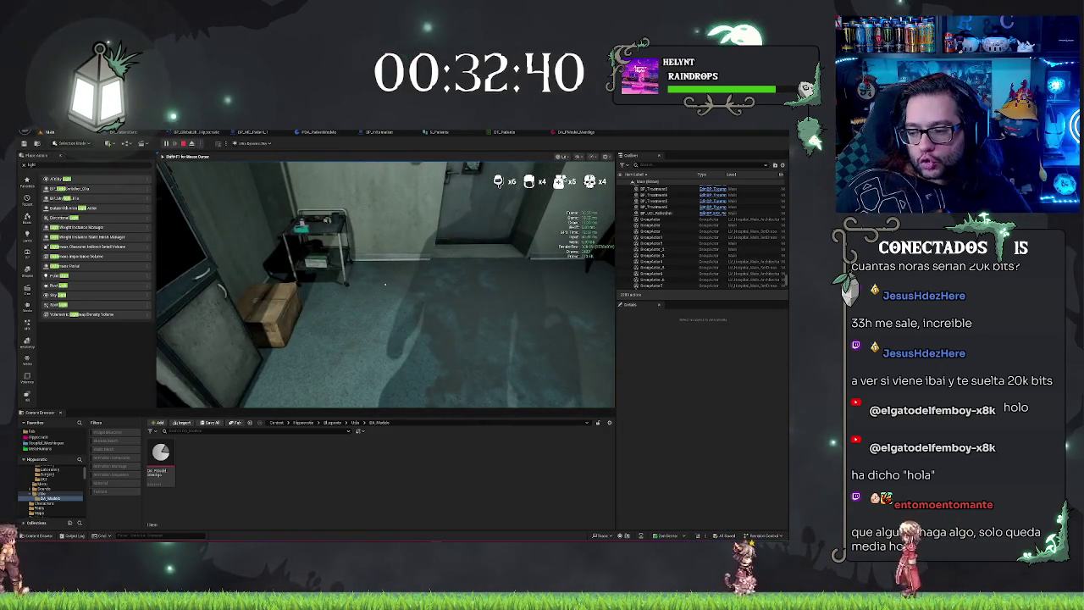
{"action": "key", "text": "w"}
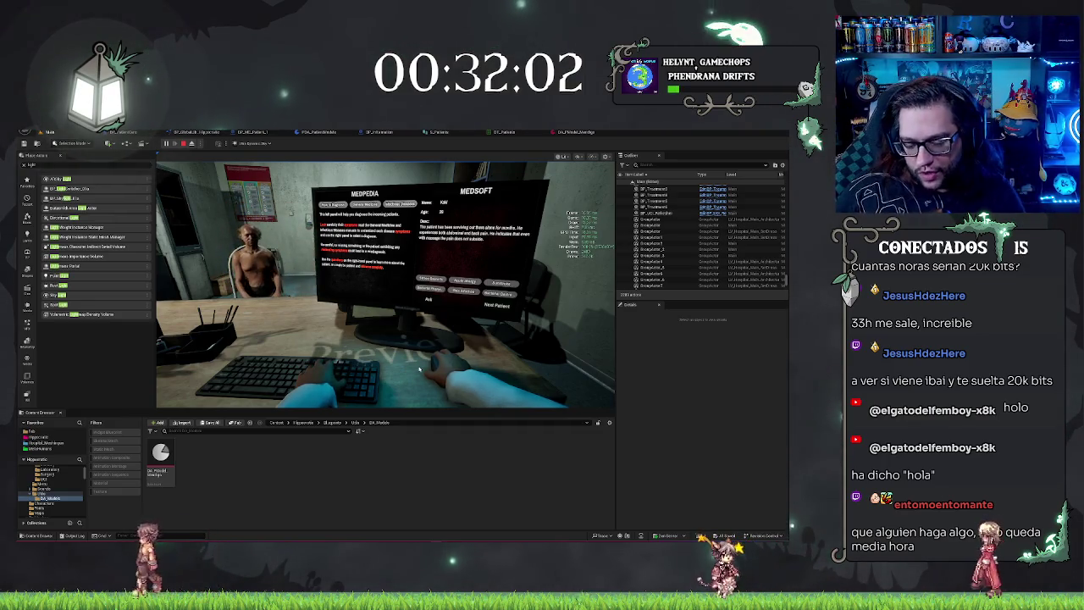
{"action": "key", "text": "F8"}
{"action": "mouse_move", "coordinate": [385, 284]}
{"action": "left_mouse_down"}
{"action": "mouse_move", "coordinate": [339, 284]}
{"action": "mouse_move", "coordinate": [338, 271]}
{"action": "mouse_move", "coordinate": [364, 271]}
{"action": "mouse_move", "coordinate": [385, 292]}
{"action": "mouse_move", "coordinate": [351, 280]}
{"action": "left_mouse_up"}
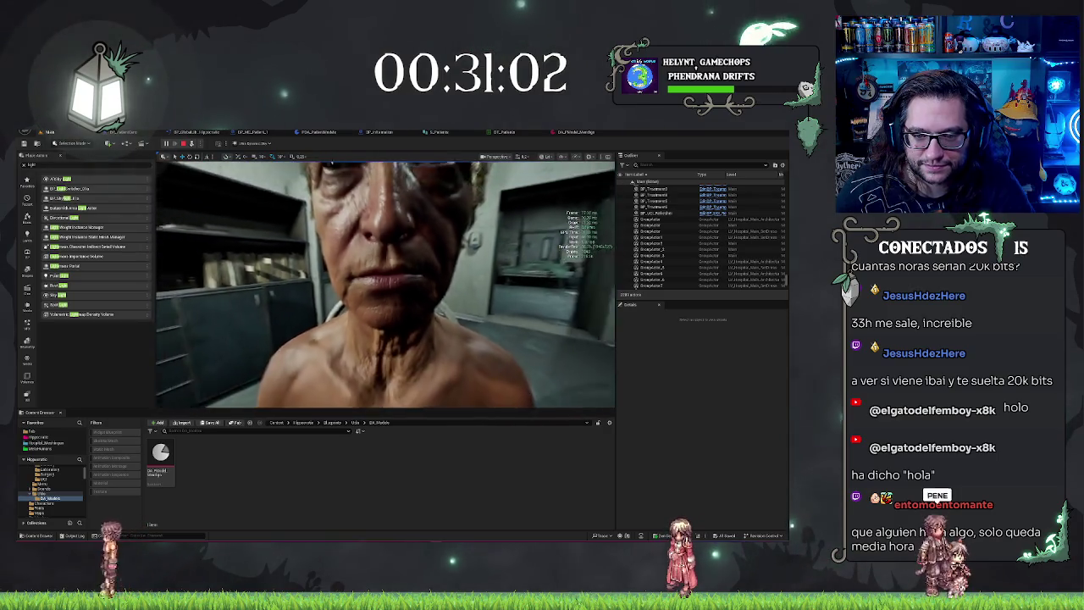
{"action": "key", "text": "Escape"}
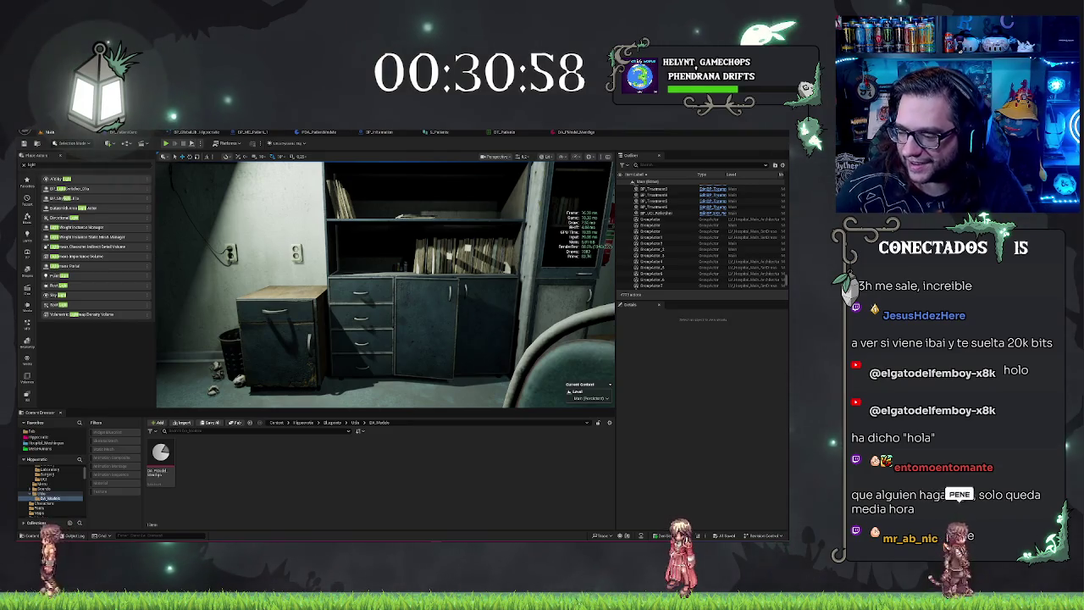
- Fly the editor camera from the cabinets to the desk and door wall, then start Play again
{"action": "left_click_drag", "start_coordinate": [385, 284], "coordinate": [161, 284]}
{"action": "mouse_move", "coordinate": [386, 284]}
{"action": "left_mouse_down"}
{"action": "mouse_move", "coordinate": [385, 255]}
{"action": "mouse_move", "coordinate": [364, 254]}
{"action": "left_mouse_up"}
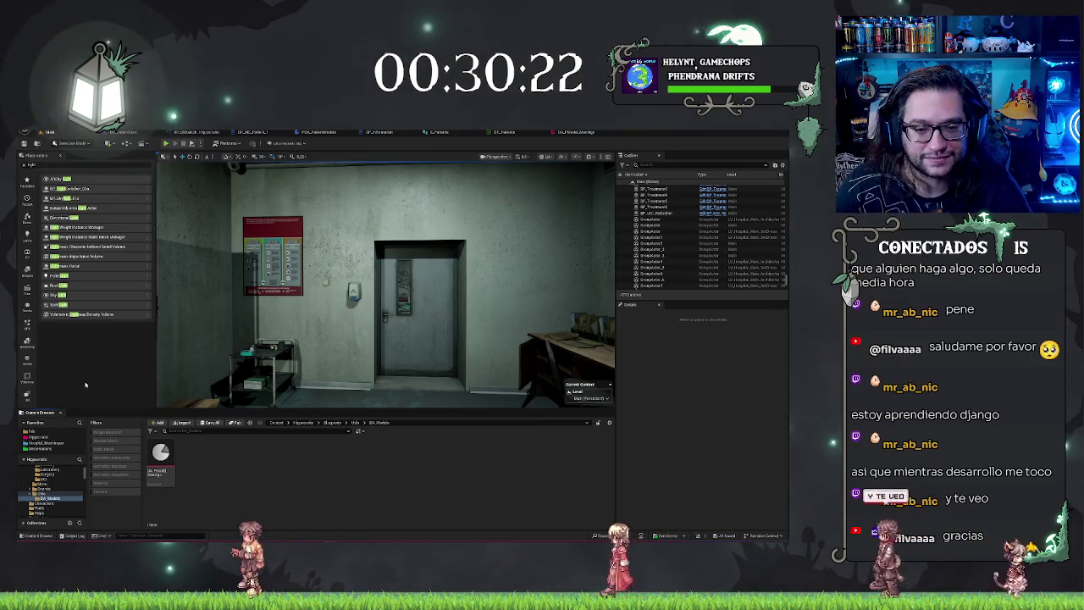
{"action": "key", "text": "alt+p"}
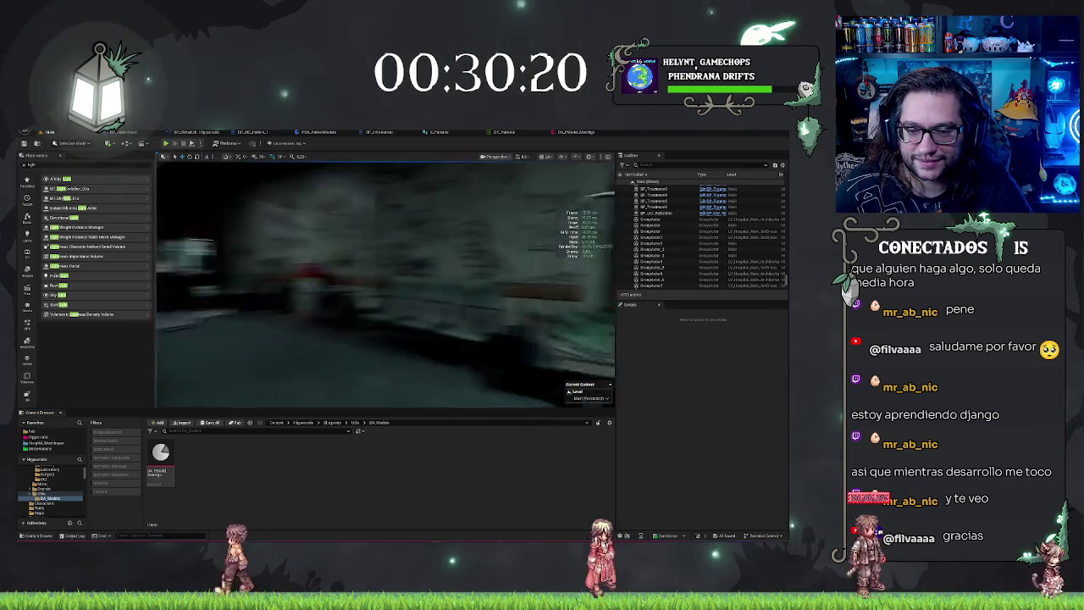
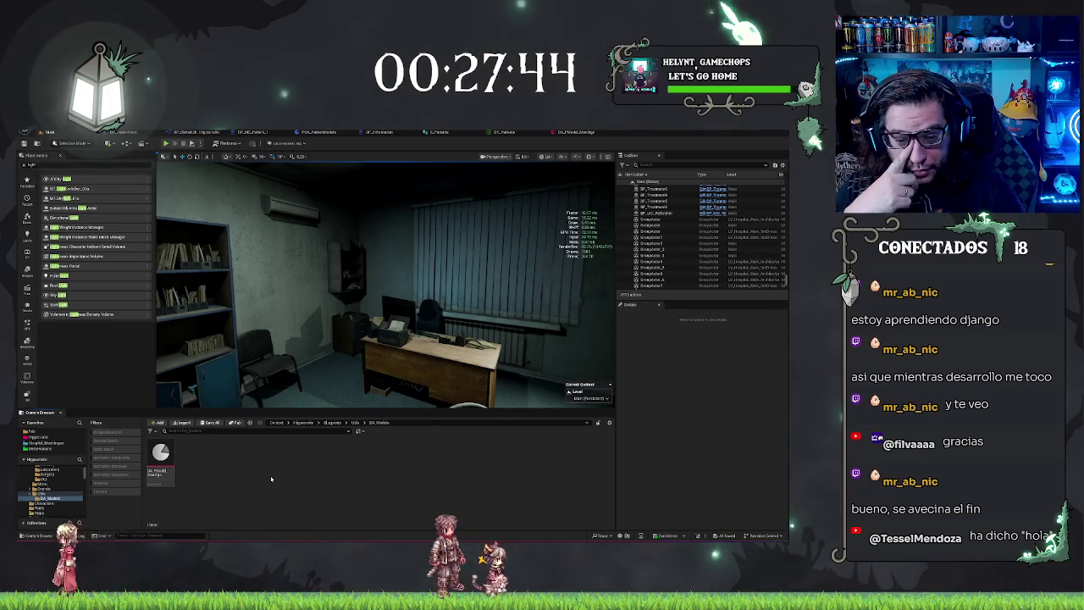
- Browse the new-asset menu in the models folder and dismiss it without creating anything
{"action": "right_click", "coordinate": [235, 452]}
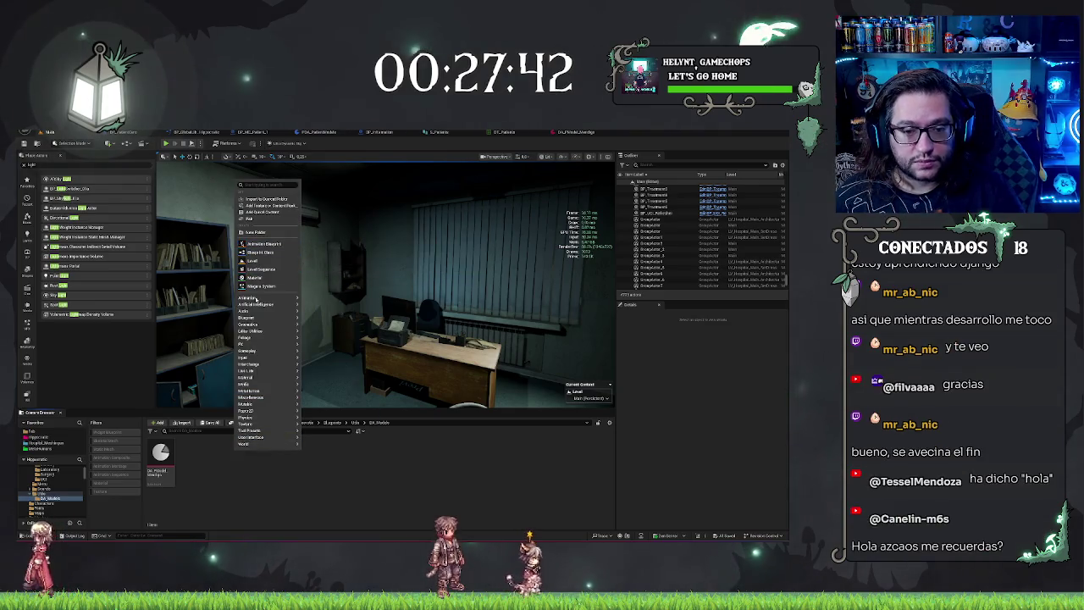
{"action": "mouse_move", "coordinate": [254, 330]}
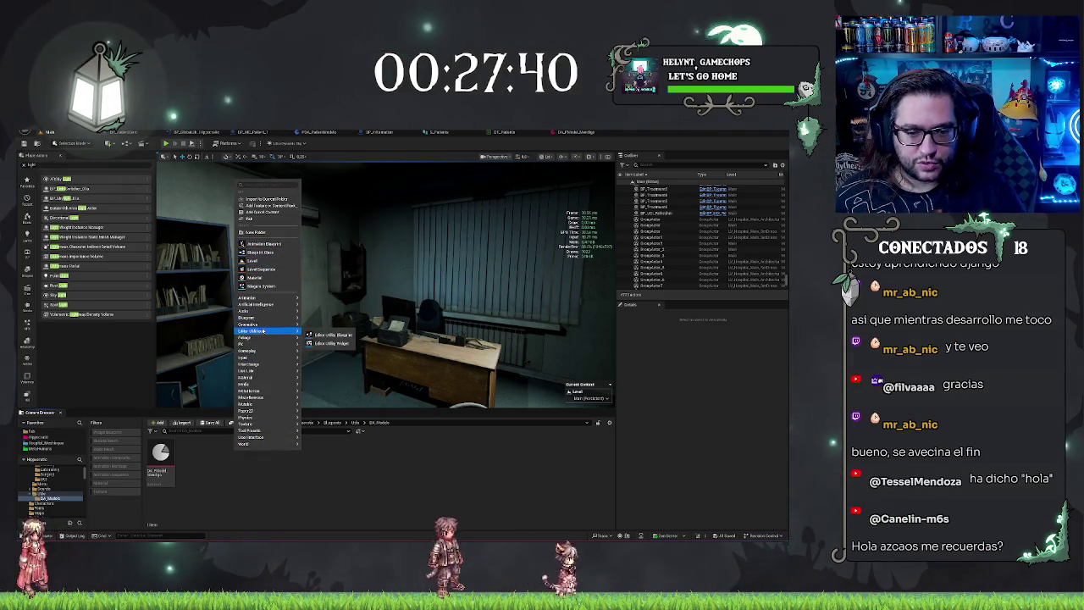
{"action": "mouse_move", "coordinate": [269, 381]}
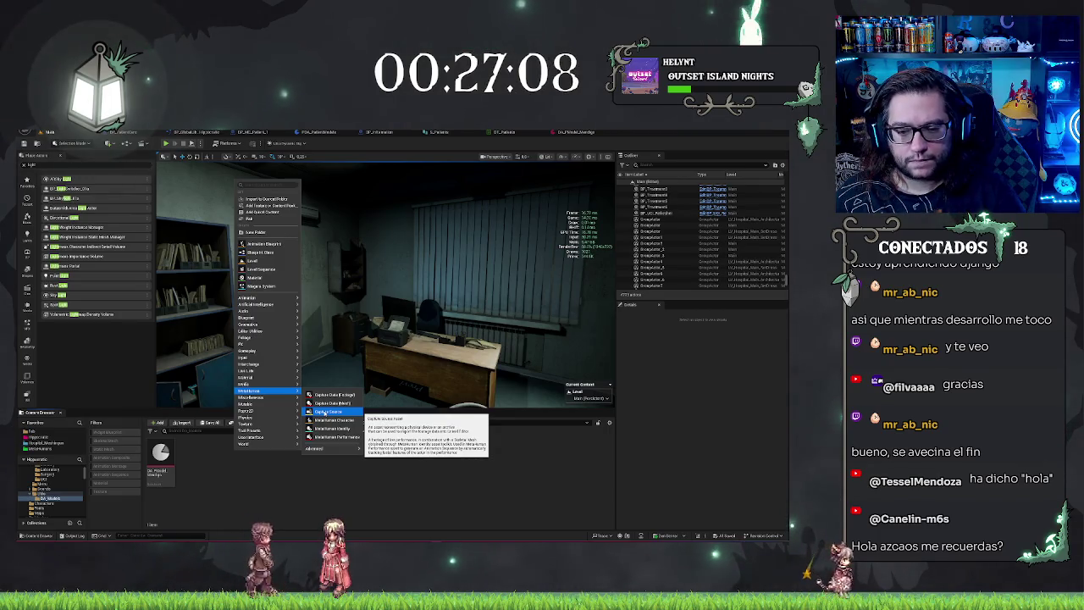
{"action": "key", "text": "Escape"}
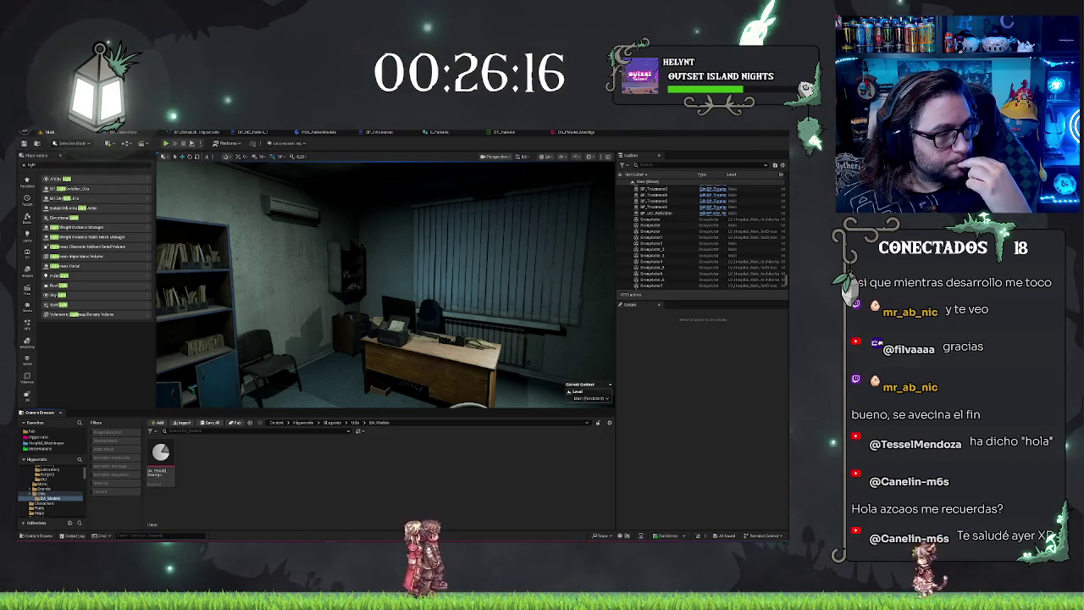
- Show frame stats and create a MetaHuman Performance asset from the MetaHuman submenu
{"action": "key", "text": "ctrl+shift+h"}
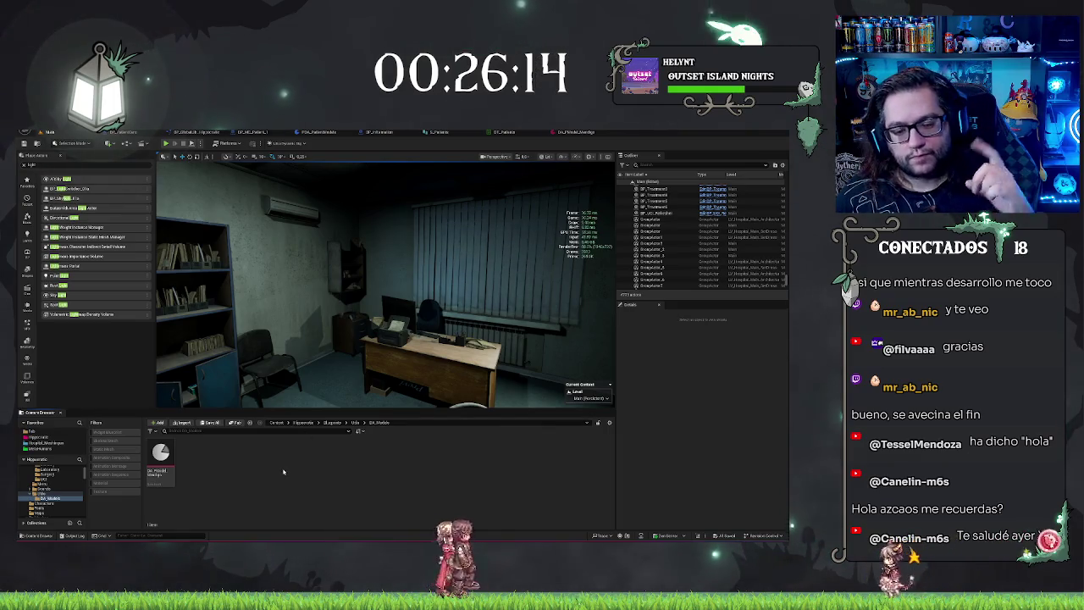
{"action": "right_click", "coordinate": [283, 472]}
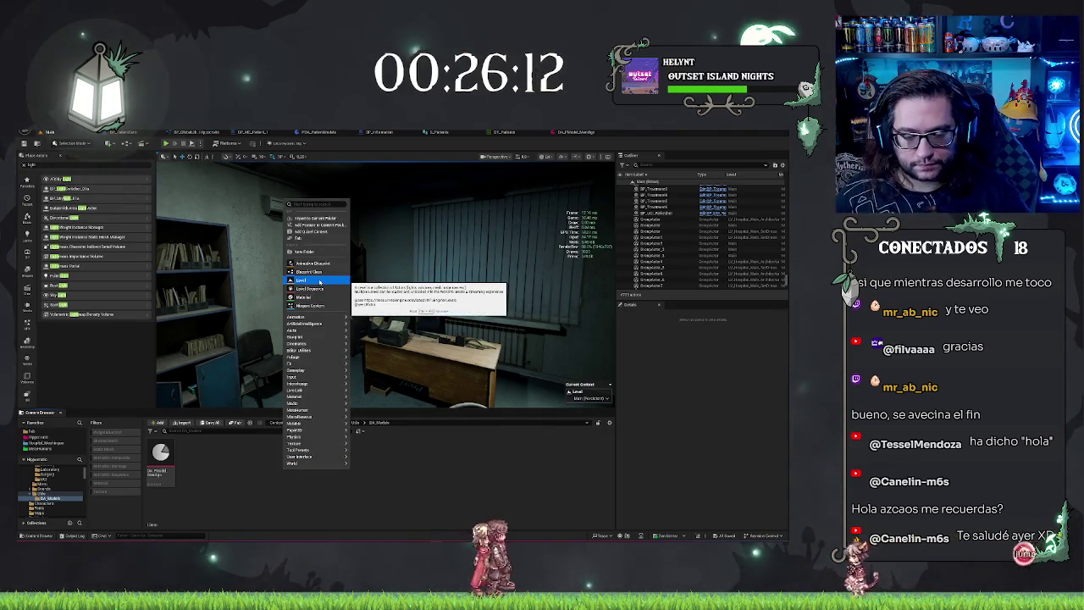
{"action": "left_click", "coordinate": [220, 279]}
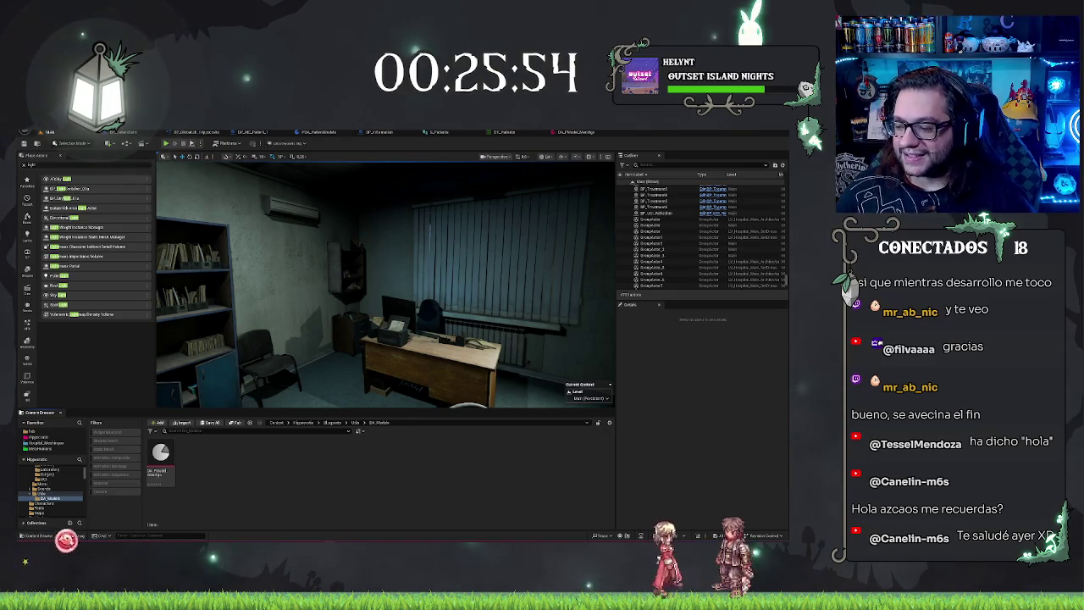
{"action": "right_click", "coordinate": [246, 459]}
{"action": "mouse_move", "coordinate": [258, 452]}
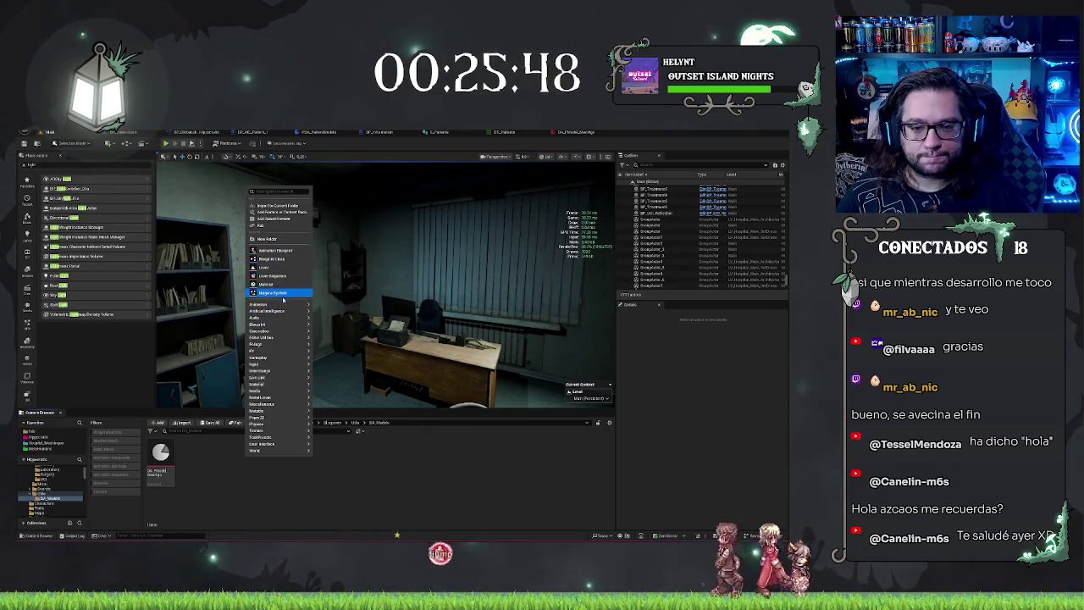
{"action": "mouse_move", "coordinate": [277, 404]}
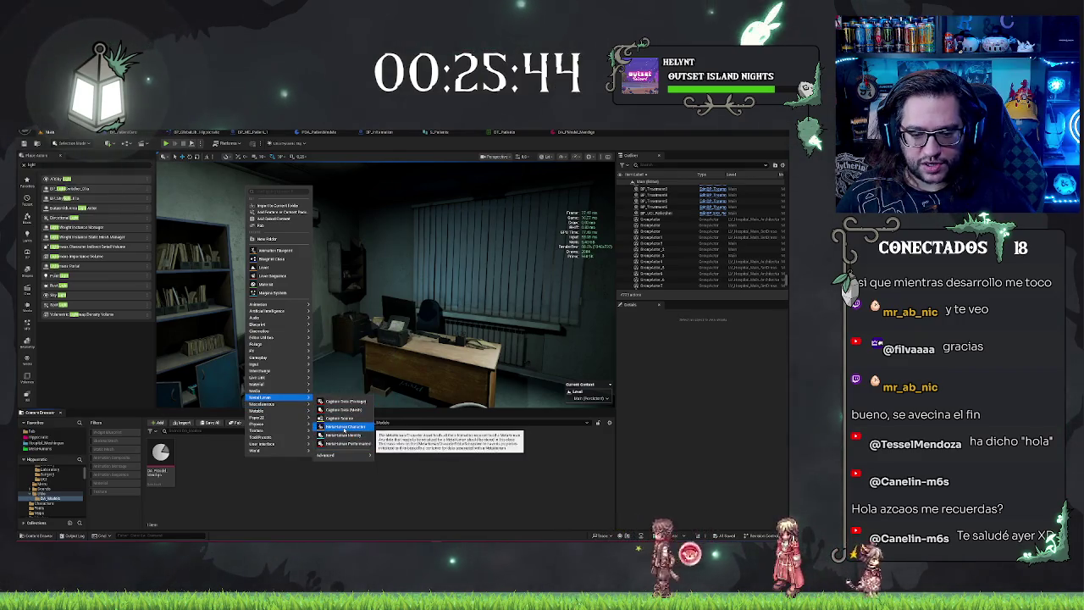
{"action": "left_click", "coordinate": [352, 443]}
- Name the new performance asset 'MHP_Cor' and dismiss the minimum-specification warning
{"action": "type", "text": "MHP_"}
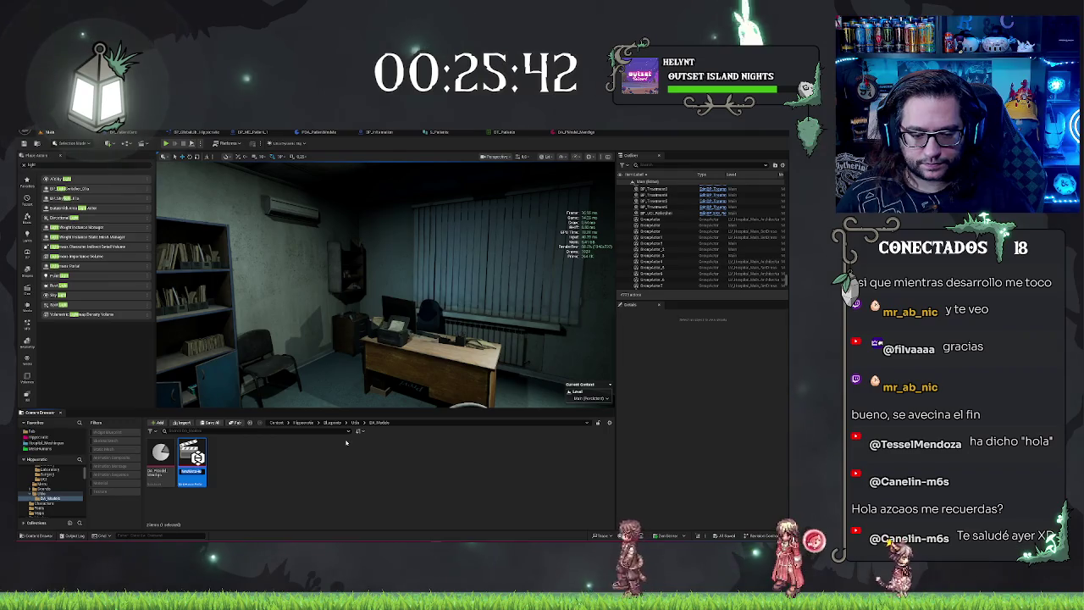
{"action": "key", "text": "BackSpace"}
{"action": "key", "text": "BackSpace"}
{"action": "key", "text": "BackSpace"}
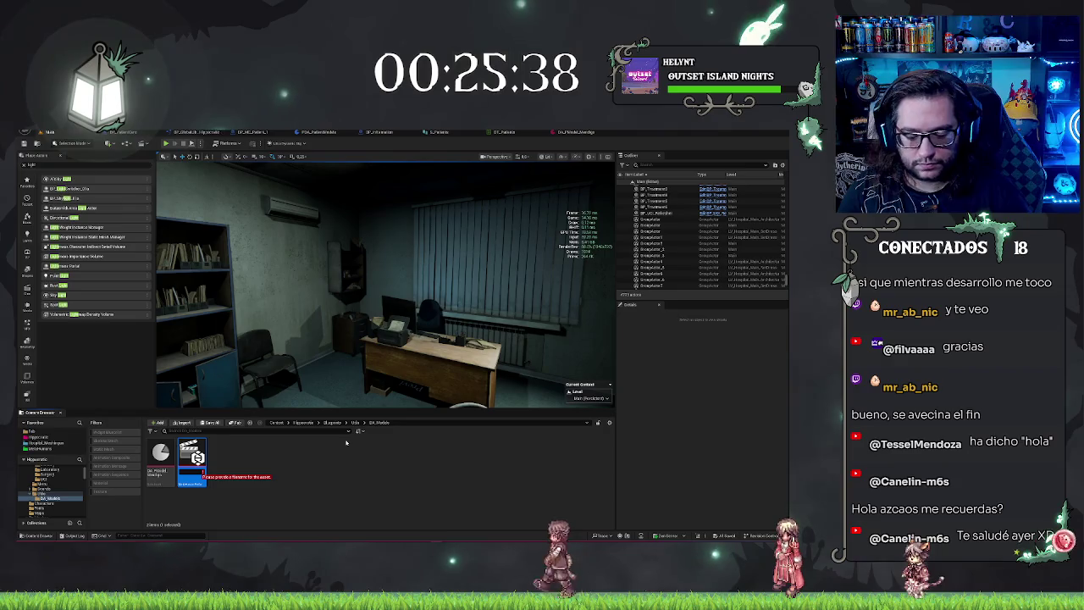
{"action": "type", "text": "MHP_Cor"}
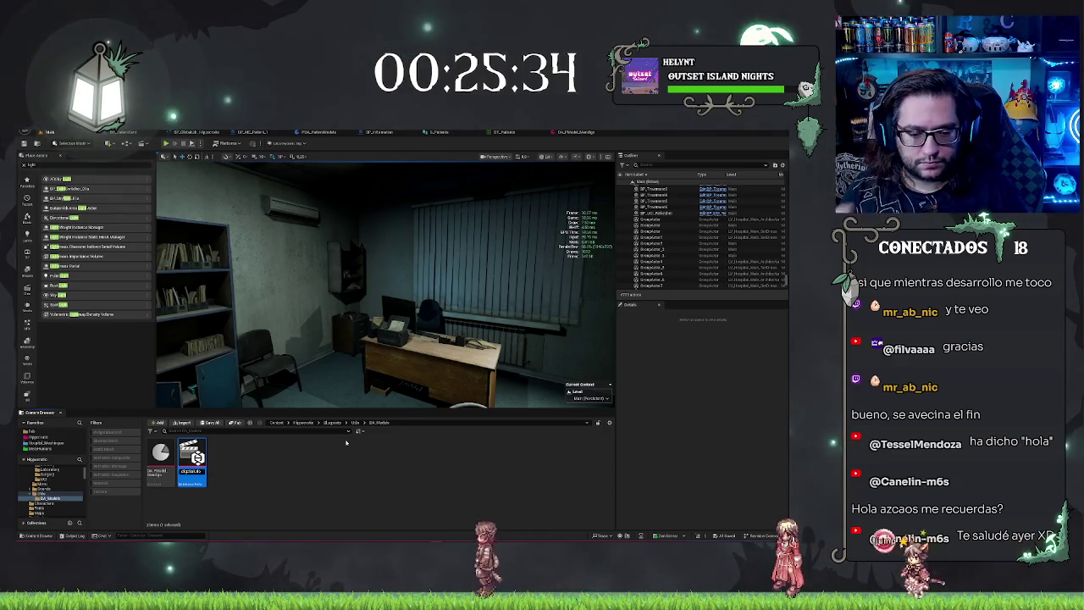
{"action": "key", "text": "Return"}
{"action": "left_click_drag", "start_coordinate": [385, 280], "coordinate": [441, 280]}
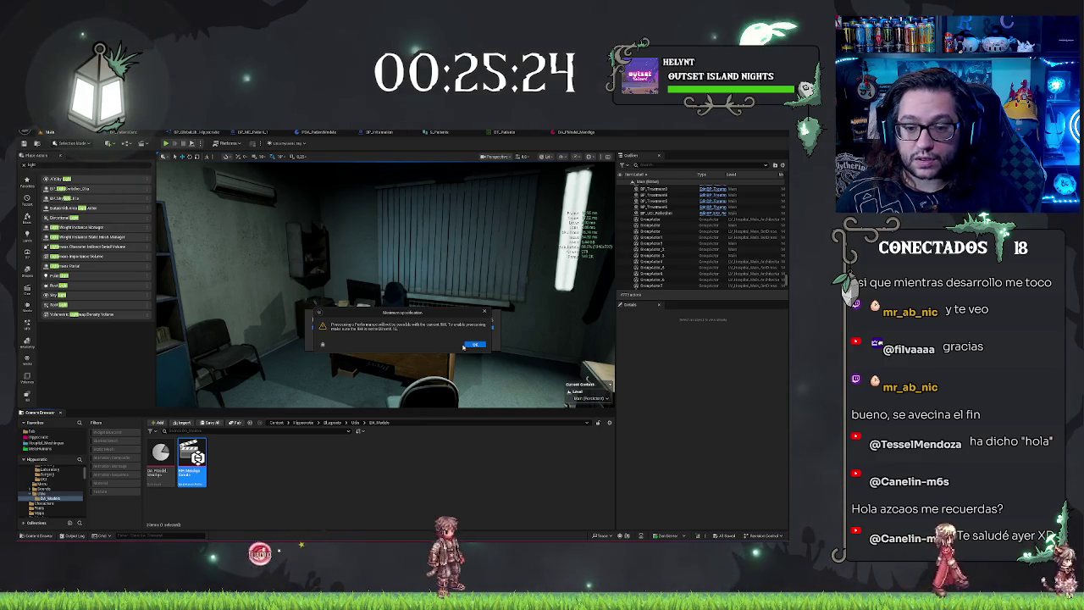
{"action": "left_click", "coordinate": [465, 345]}
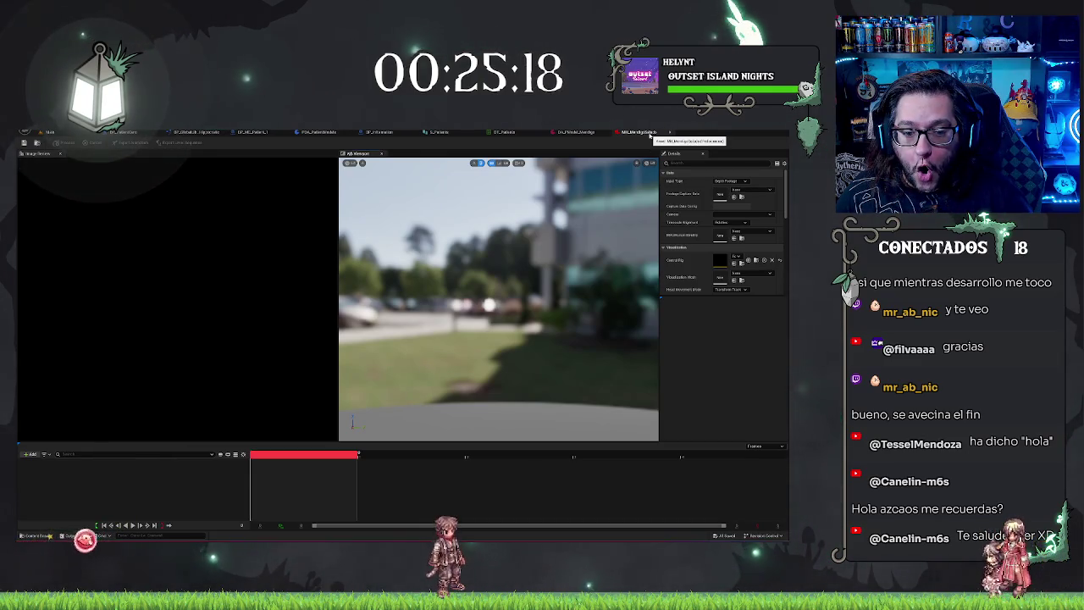
- Close the performance editor tab and return to the office level
{"action": "middle_click", "coordinate": [651, 134]}
{"action": "left_click", "coordinate": [62, 134]}
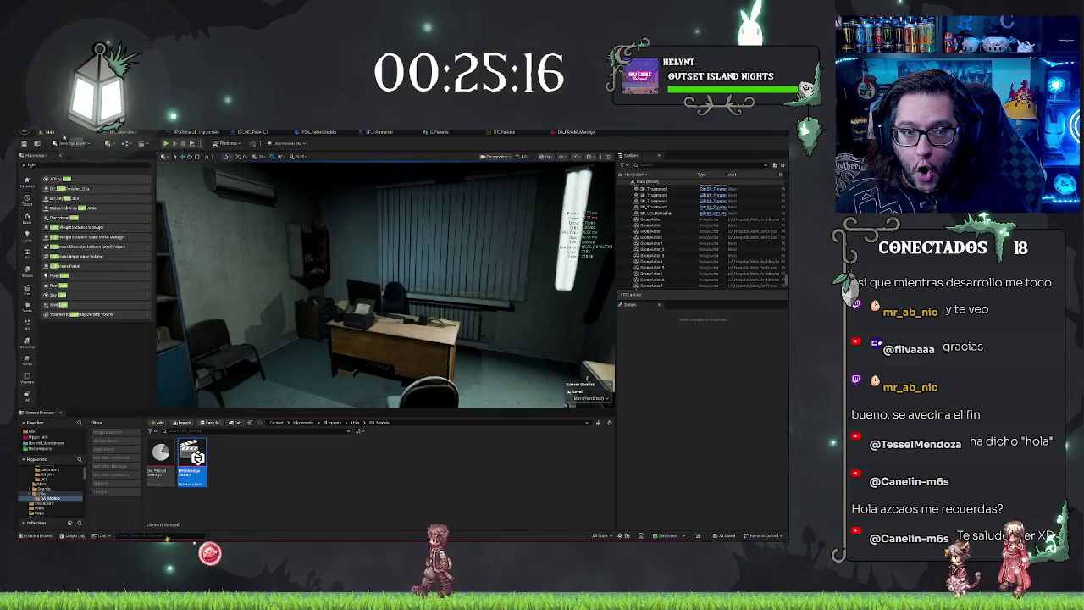
{"action": "left_click", "coordinate": [420, 506]}
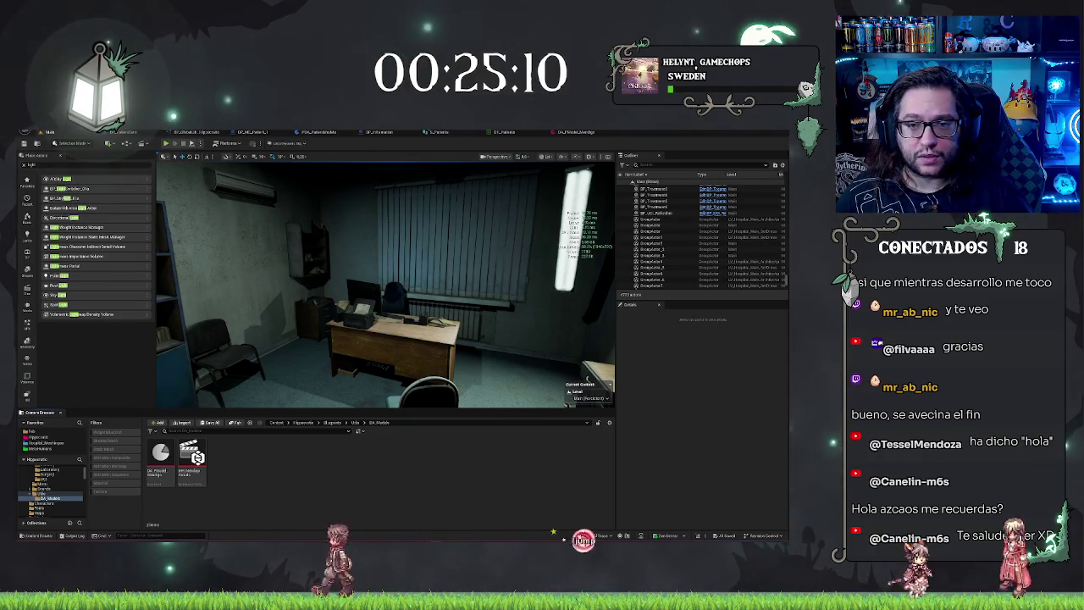
{"action": "left_click", "coordinate": [39, 132]}
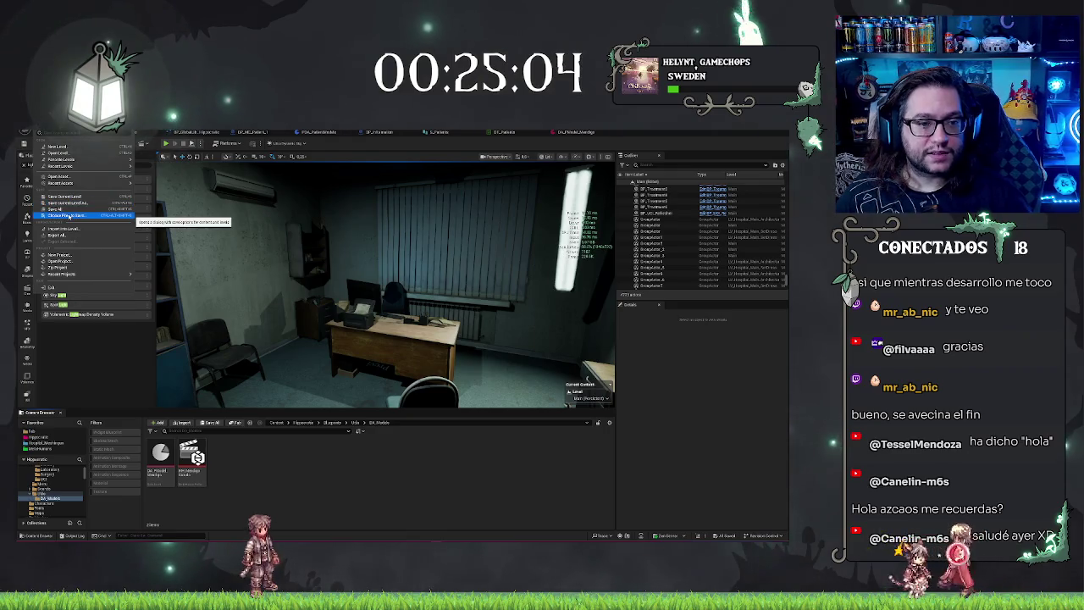
- Set the Windows Default RHI to DirectX 12 in Project Settings and restart the editor
{"action": "mouse_move", "coordinate": [56, 133]}
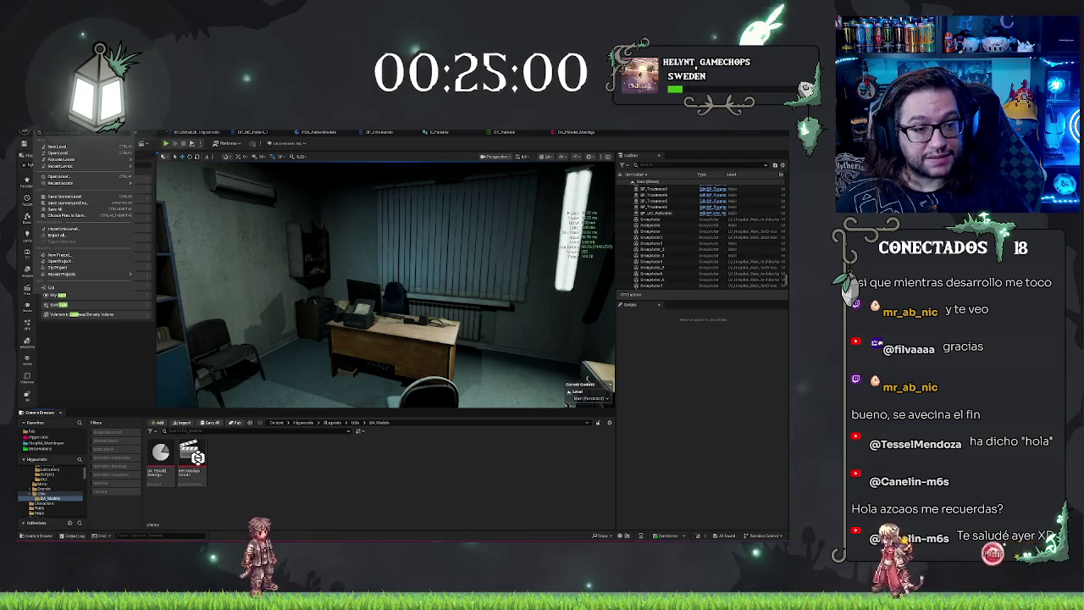
{"action": "left_click", "coordinate": [80, 218]}
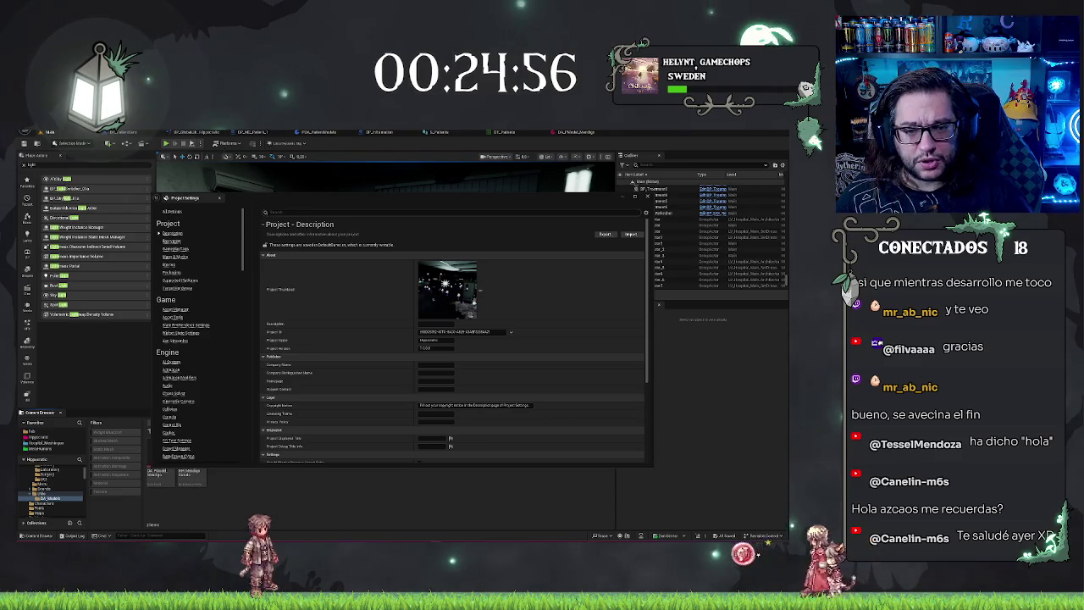
{"action": "type", "text": "desc"}
{"action": "type", "text": "directx"}
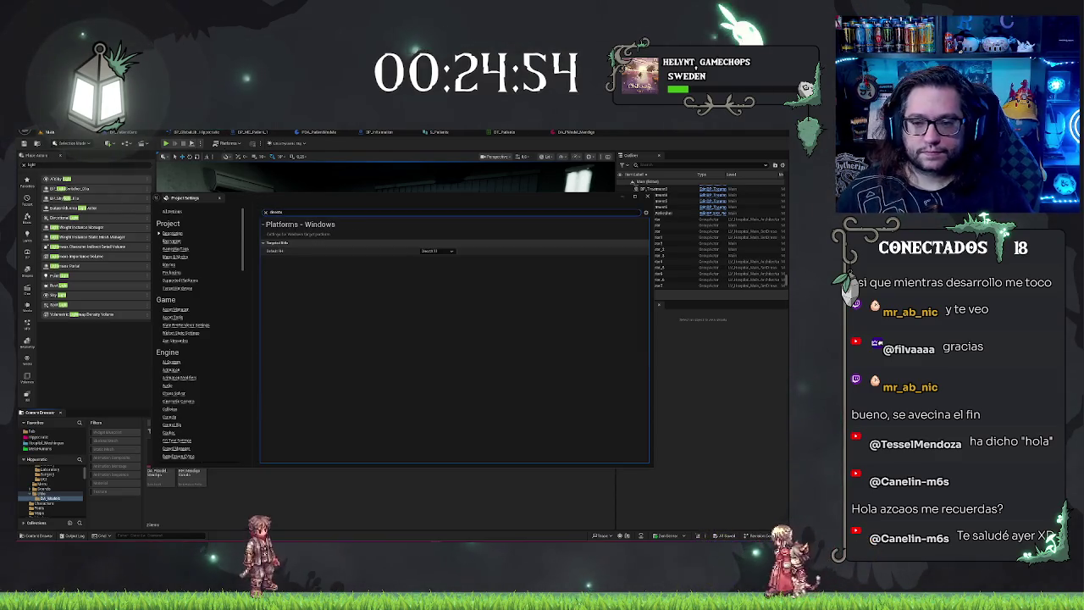
{"action": "left_click", "coordinate": [437, 252]}
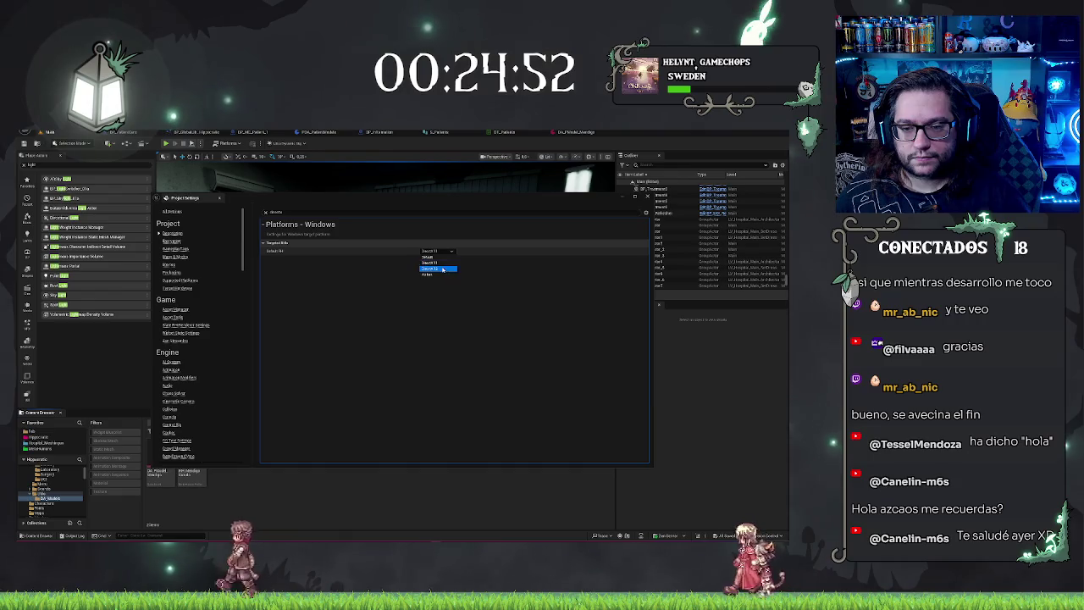
{"action": "left_click", "coordinate": [432, 267]}
{"action": "left_click", "coordinate": [739, 520]}
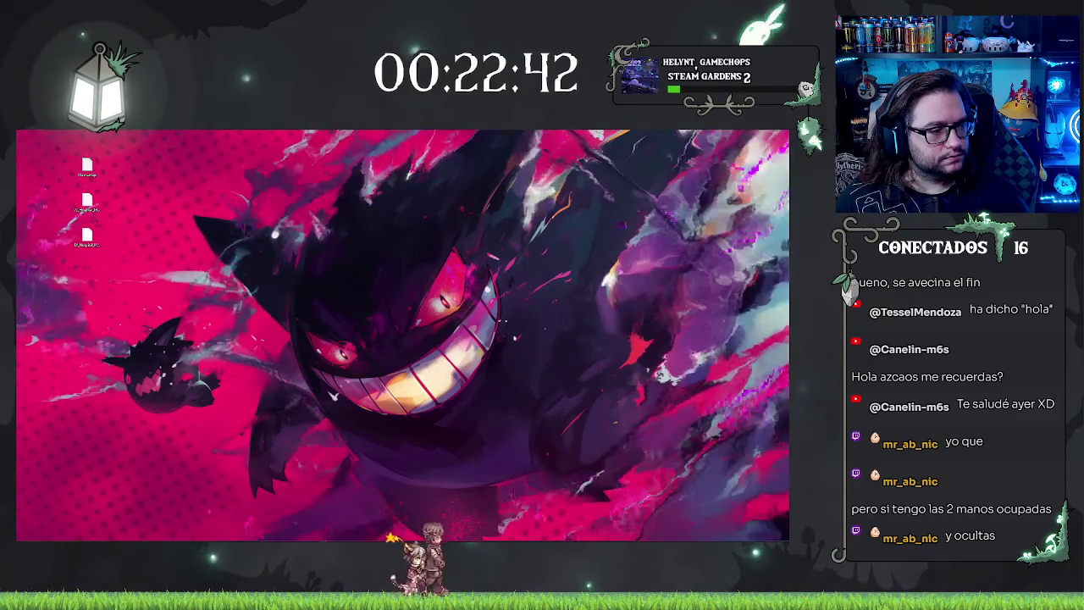
- Bring the restarted editor back, close Project Settings, and return to the office level viewport
{"action": "key", "text": "alt+Tab"}
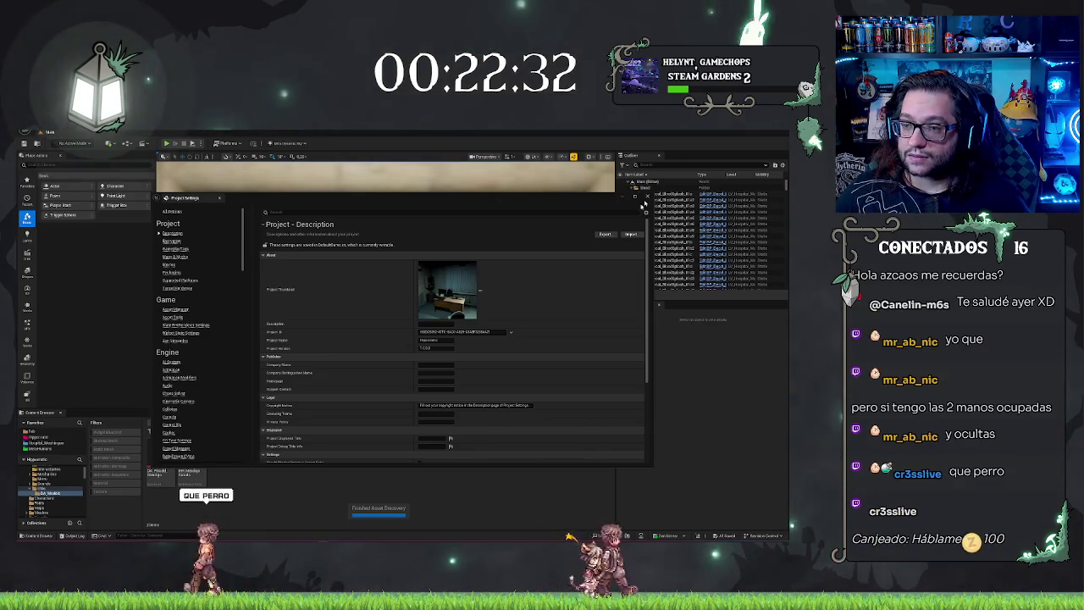
{"action": "key", "text": "alt+Tab"}
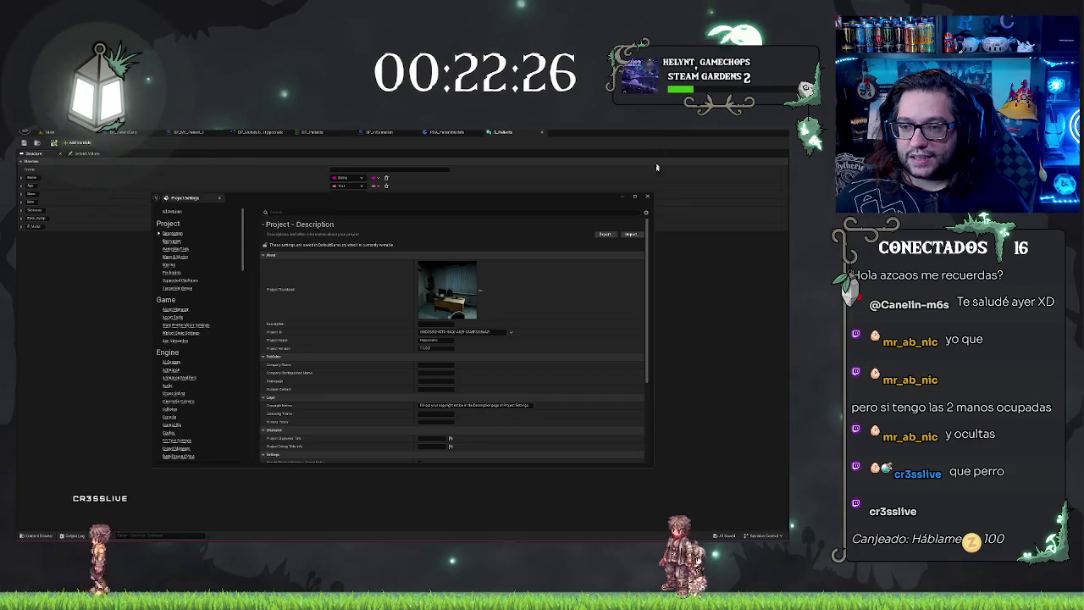
{"action": "left_click", "coordinate": [649, 197]}
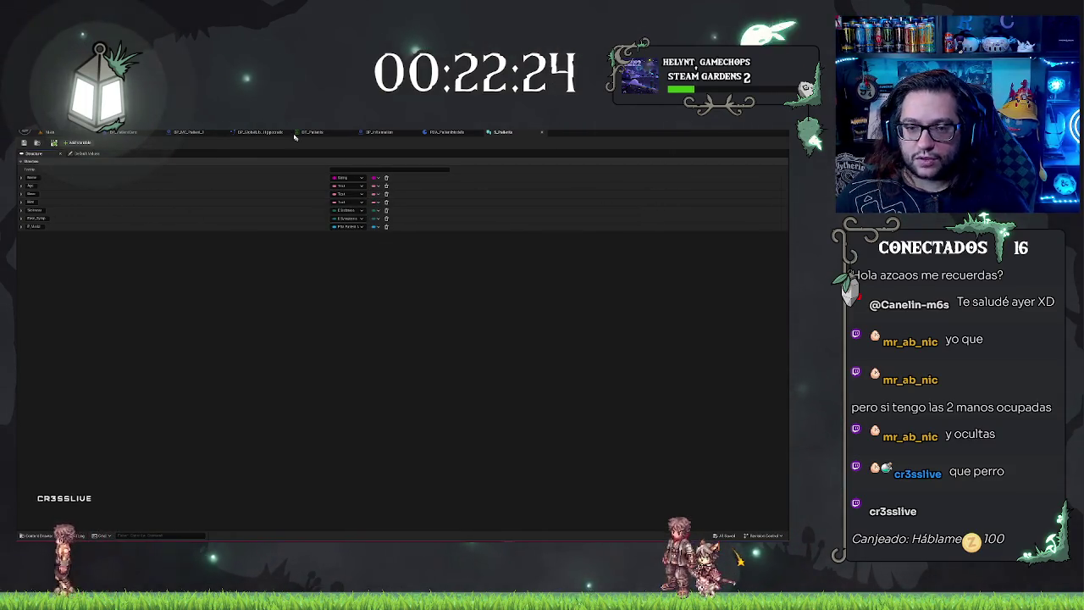
{"action": "left_click", "coordinate": [125, 132]}
{"action": "left_click", "coordinate": [49, 132]}
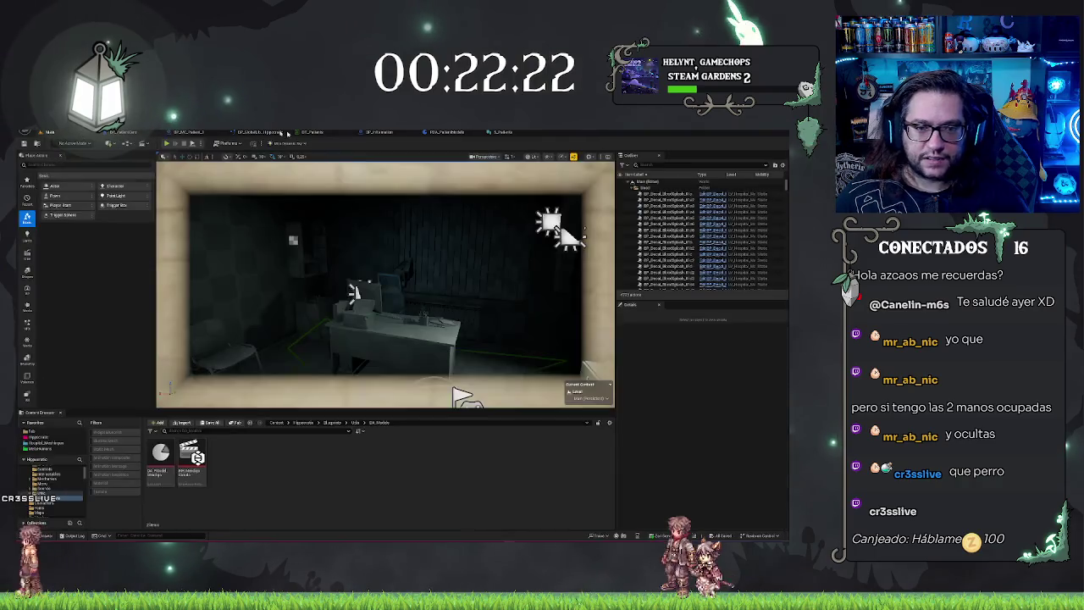
- Start play mode and inspect the patient info on the diagnosis monitor
{"action": "left_click_drag", "start_coordinate": [343, 318], "coordinate": [305, 310]}
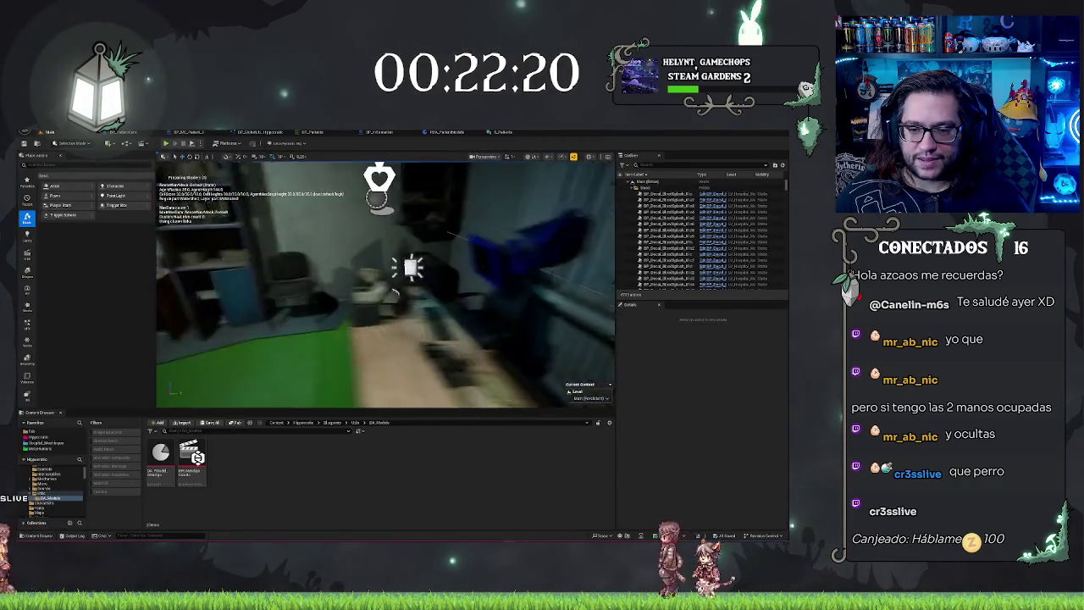
{"action": "left_click", "coordinate": [386, 288]}
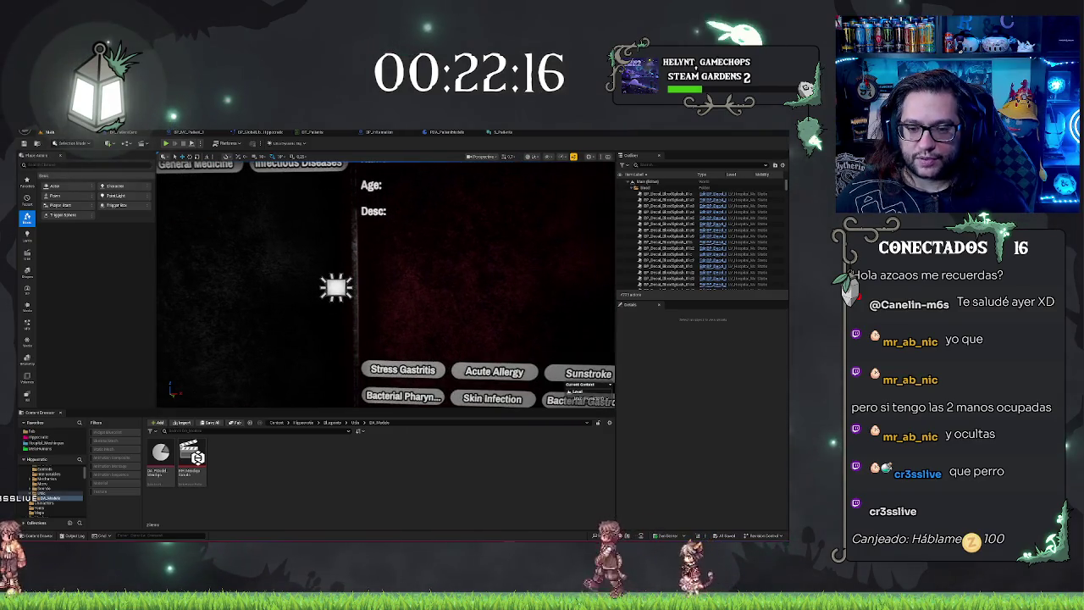
{"action": "key", "text": "Escape"}
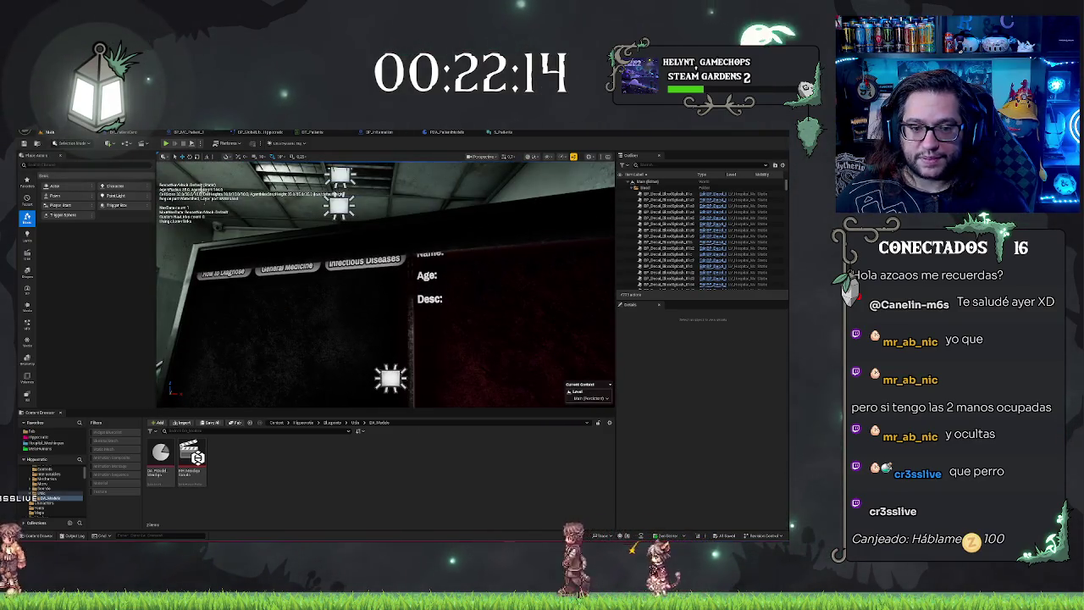
{"action": "left_click", "coordinate": [385, 288]}
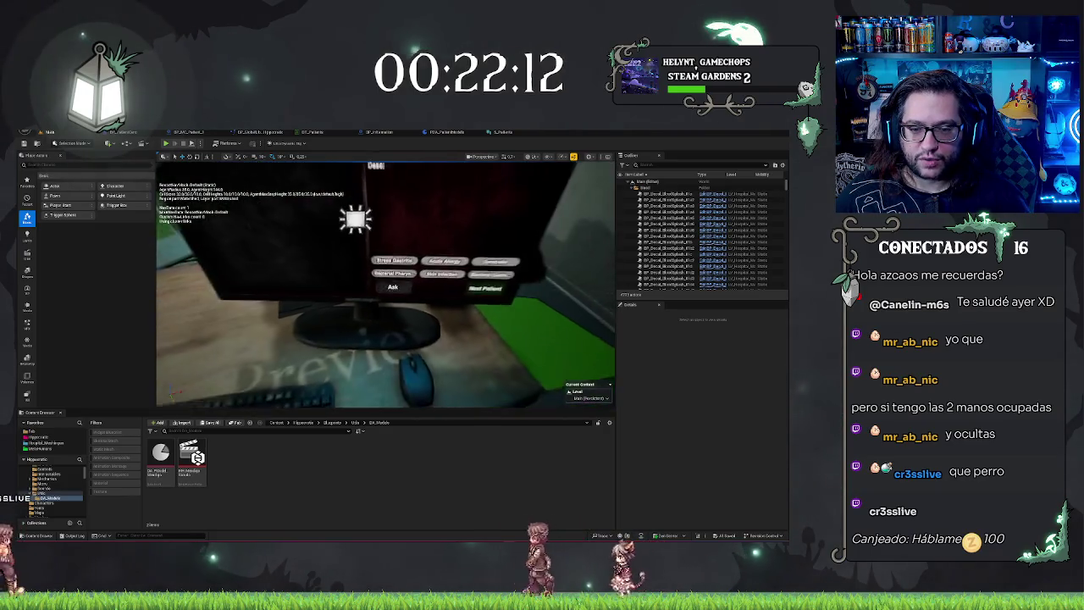
{"action": "key", "text": "Escape"}
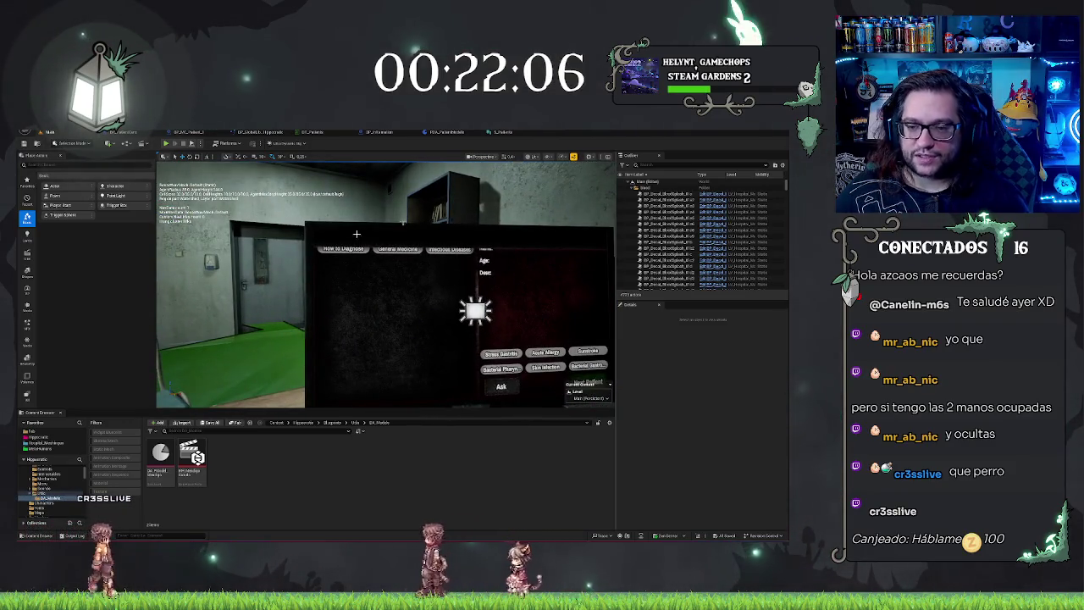
{"action": "key", "text": "Escape"}
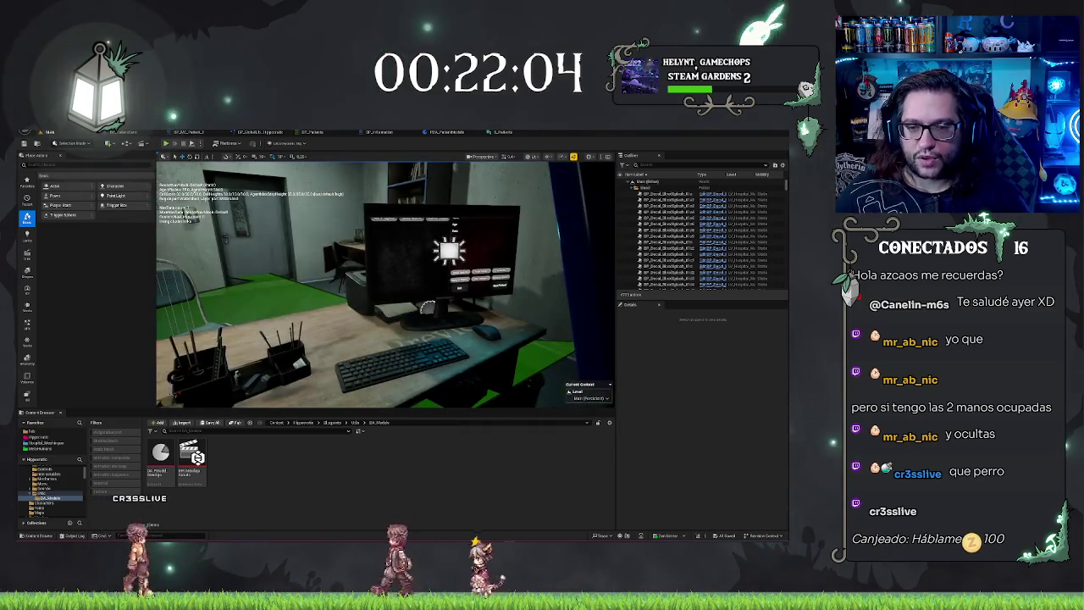
- Walk up to the diagnosis buttons and the Ask option, then look around the room
{"action": "key", "text": "e"}
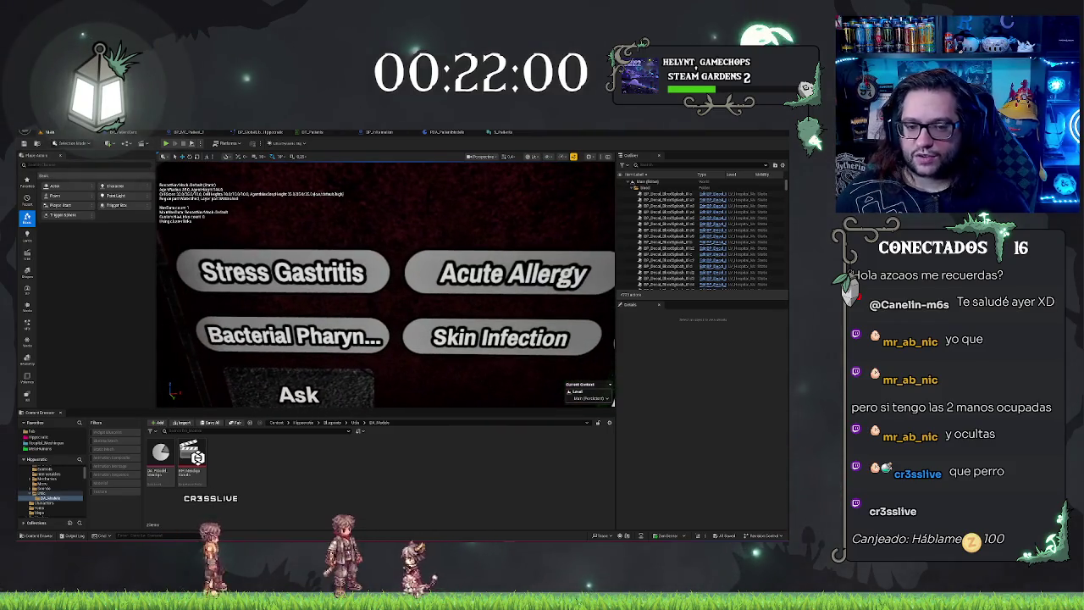
{"action": "key", "text": "Escape"}
{"action": "key", "text": "e"}
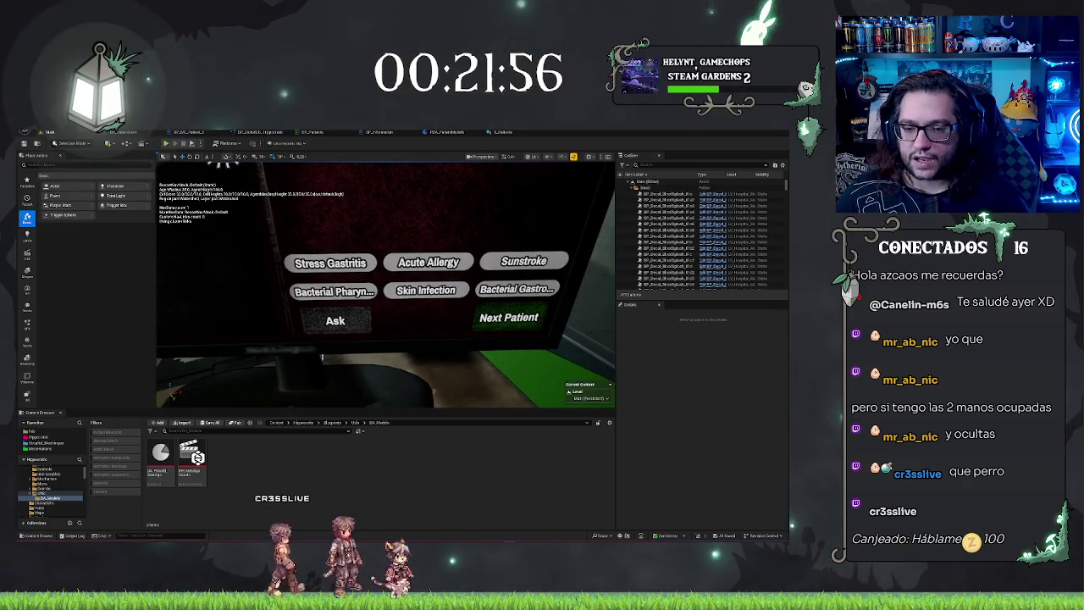
{"action": "key", "text": "w"}
{"action": "key", "text": "s"}
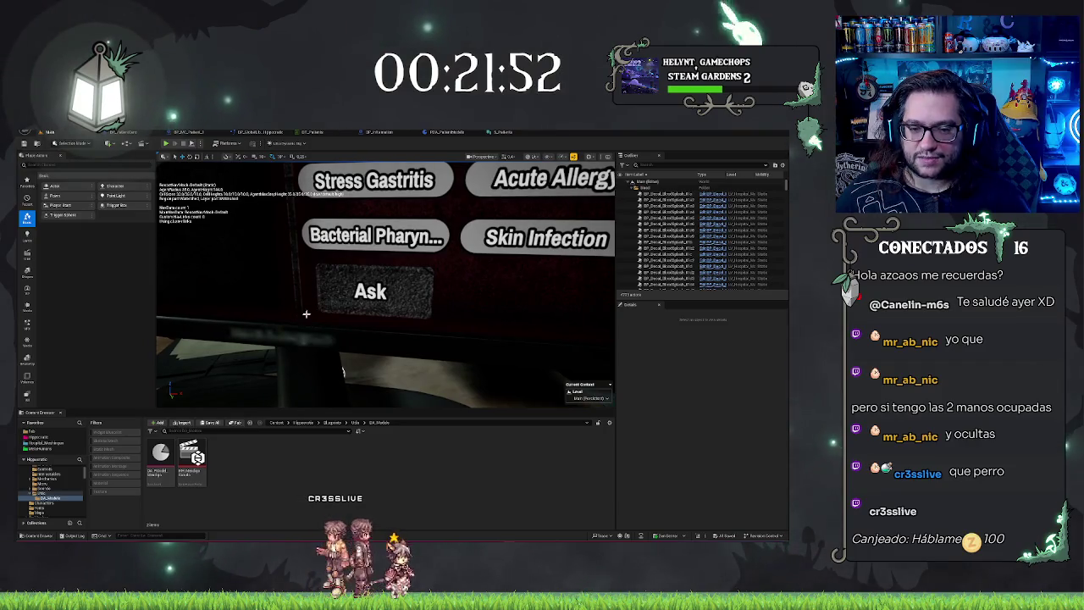
{"action": "key", "text": "s"}
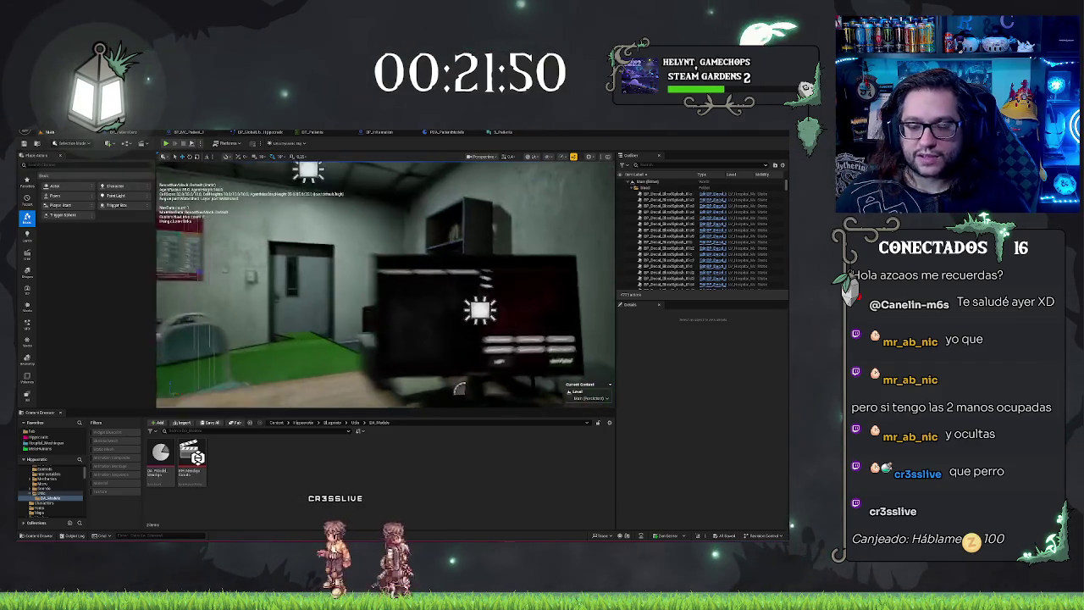
{"action": "key", "text": "w"}
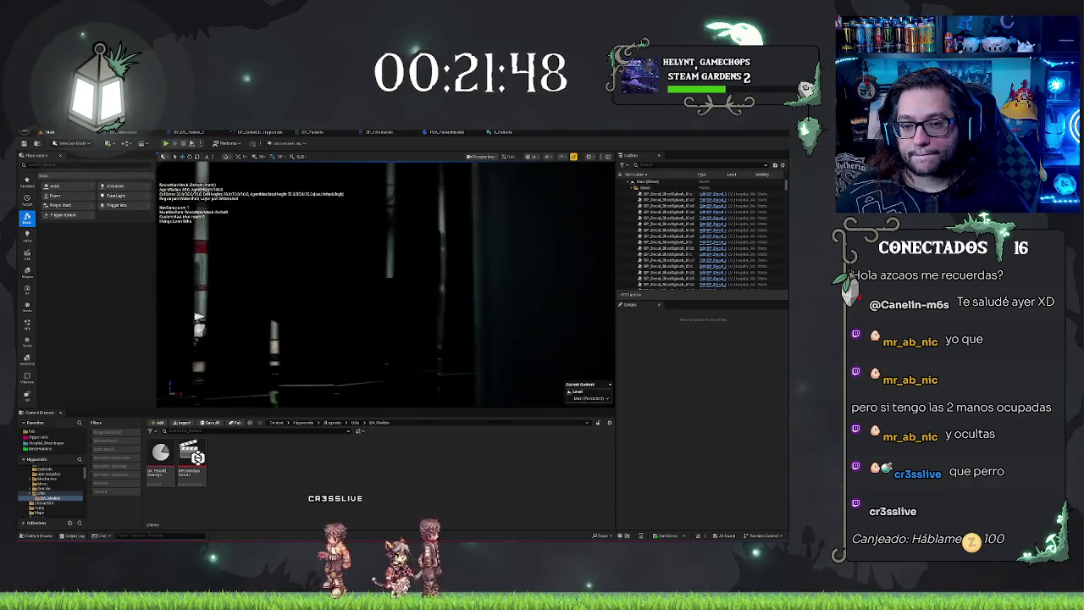
{"action": "key", "text": "s"}
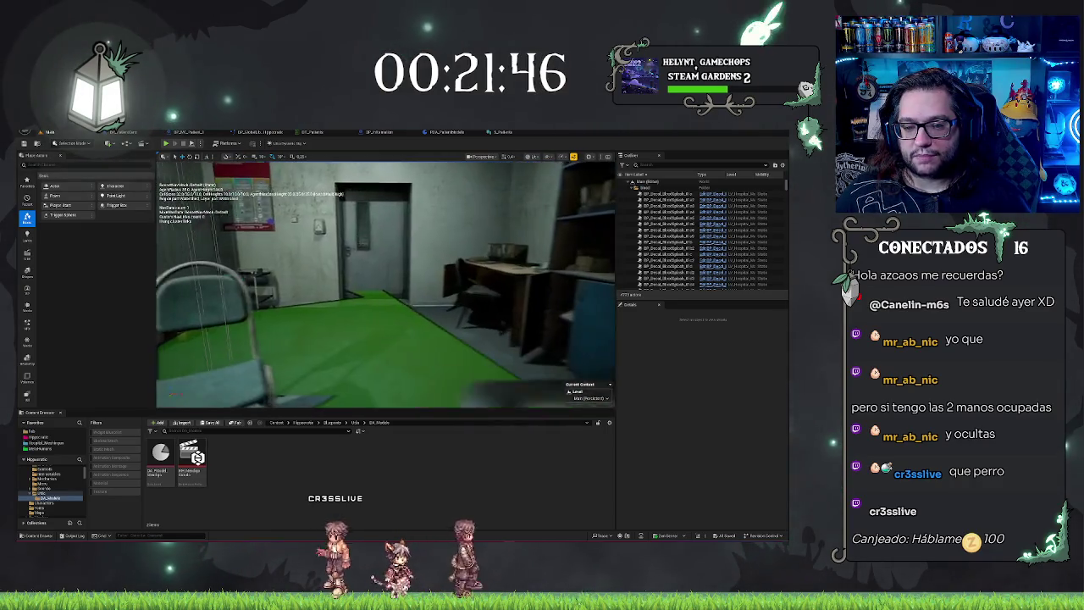
{"action": "key", "text": "s"}
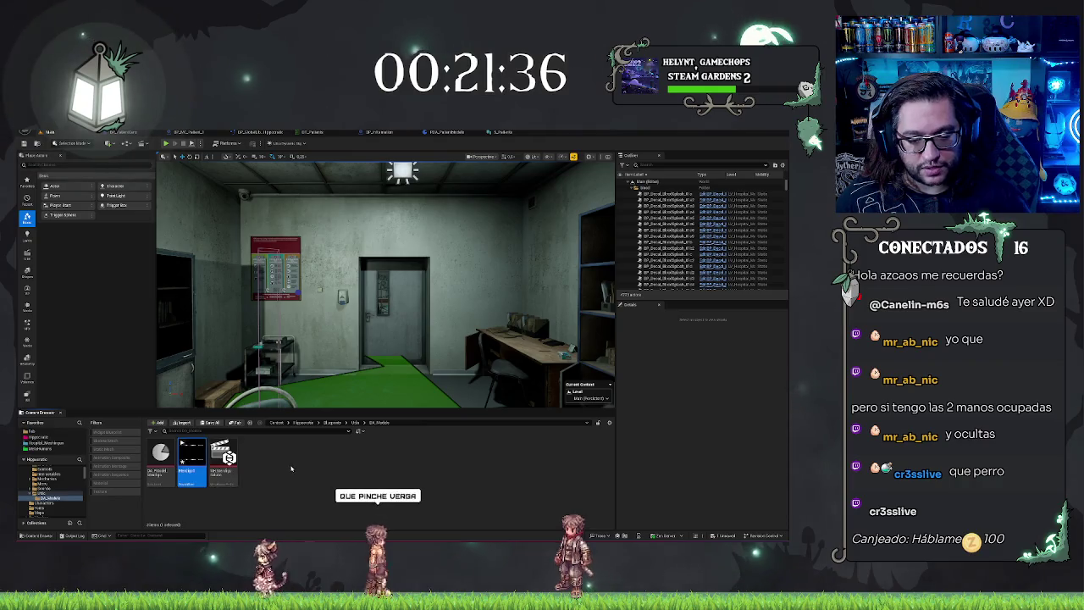
- Open MH_MendigoSaludo, switch its input type to Audio, and assign the sound found by 'metal'
{"action": "mouse_move", "coordinate": [191, 455]}
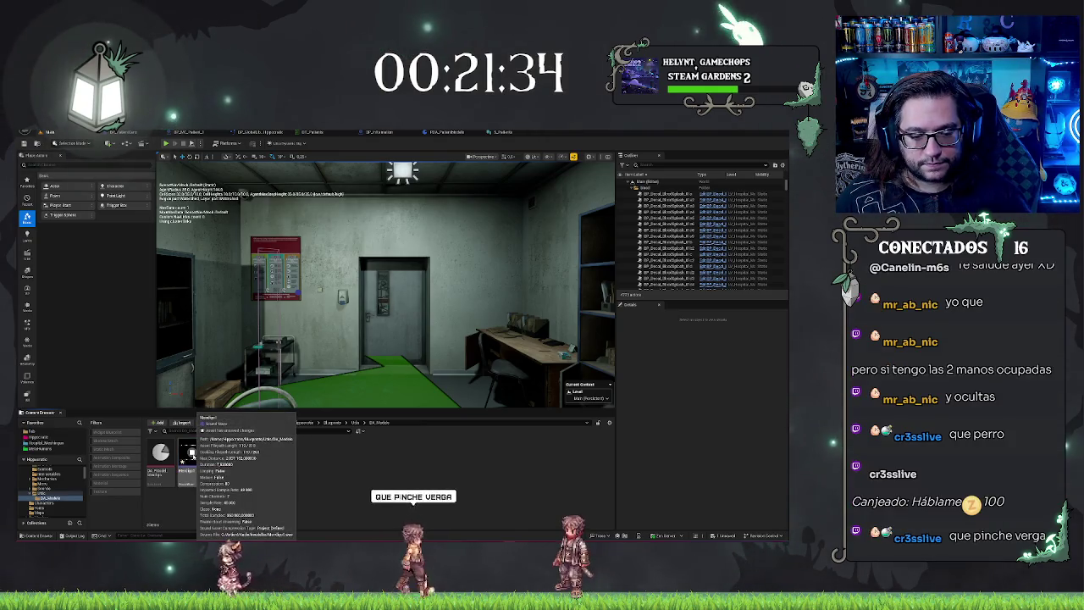
{"action": "left_click_drag", "start_coordinate": [224, 462], "coordinate": [423, 408]}
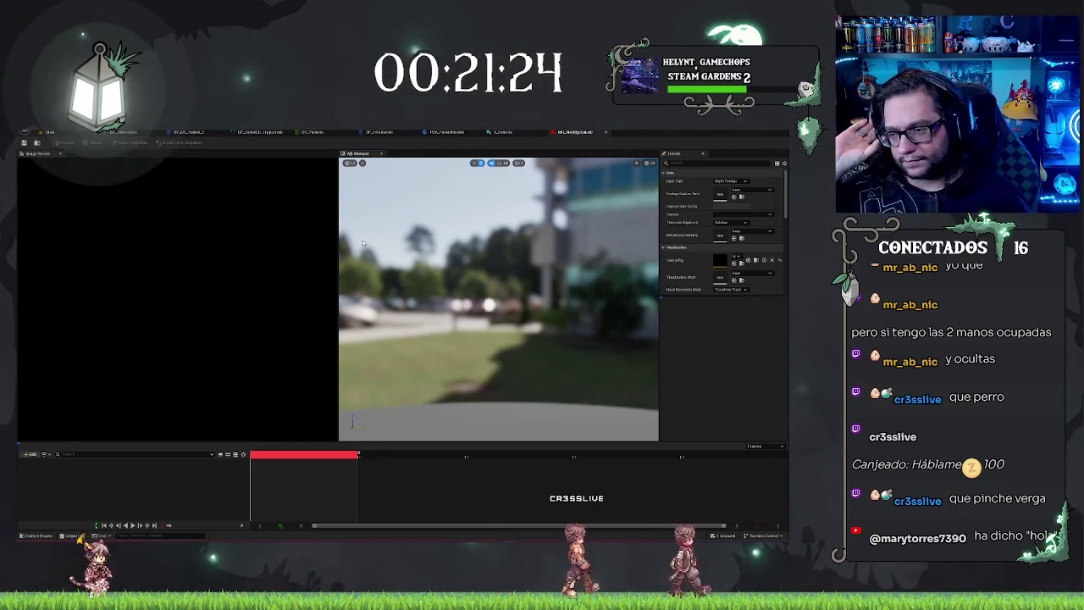
{"action": "left_click", "coordinate": [726, 182]}
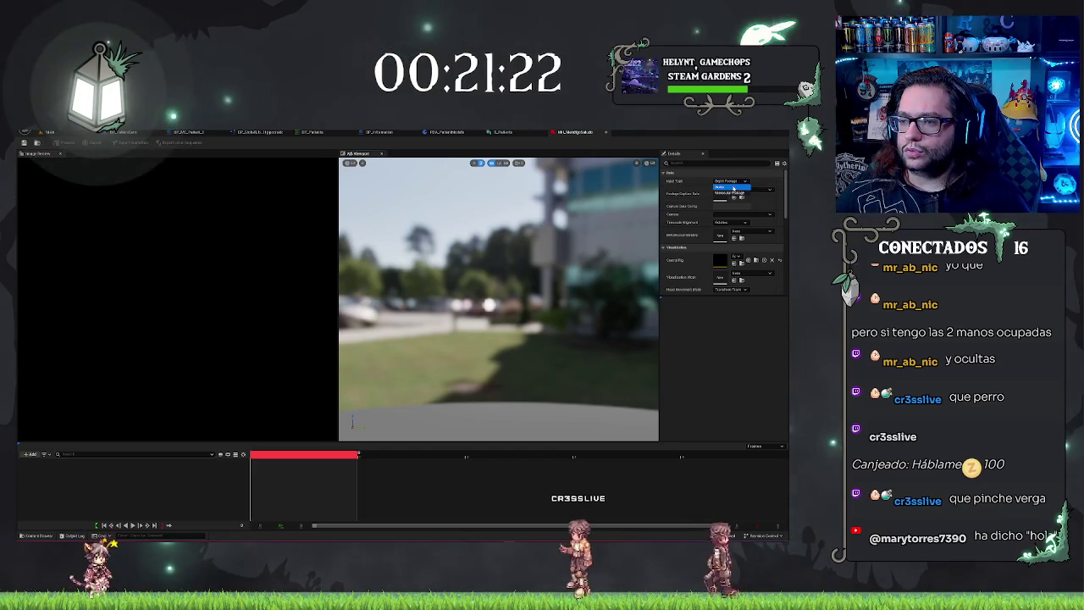
{"action": "left_click", "coordinate": [734, 188]}
{"action": "left_click", "coordinate": [742, 189]}
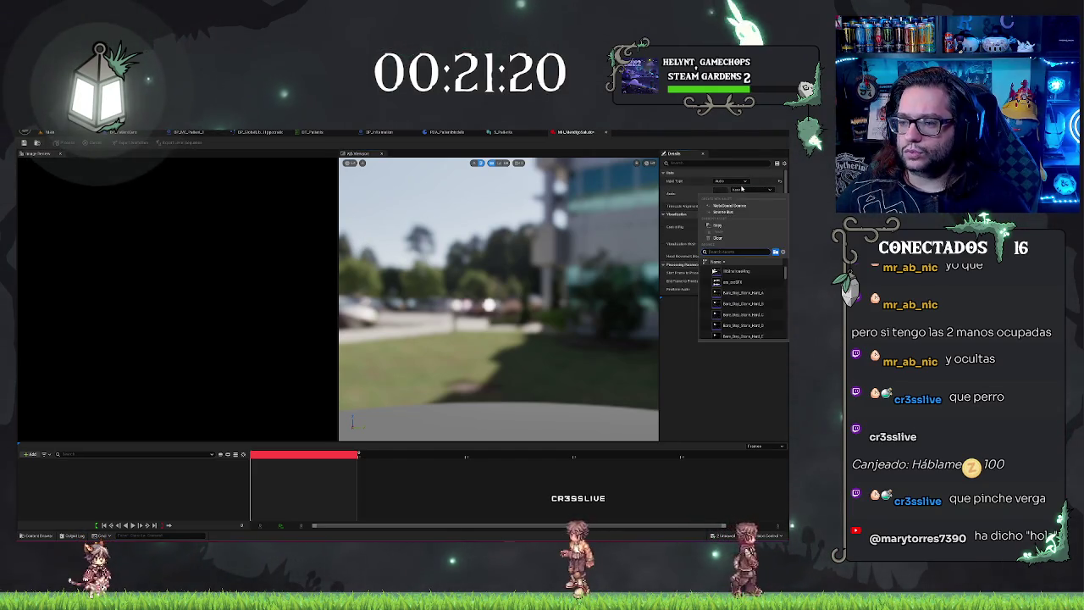
{"action": "left_click", "coordinate": [695, 194]}
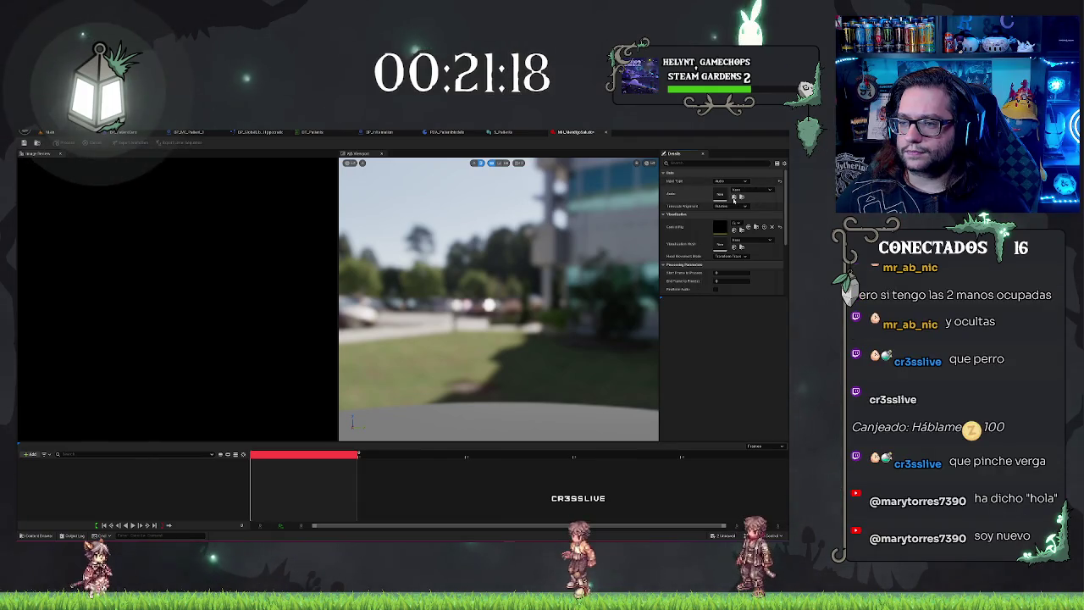
{"action": "left_click", "coordinate": [737, 190]}
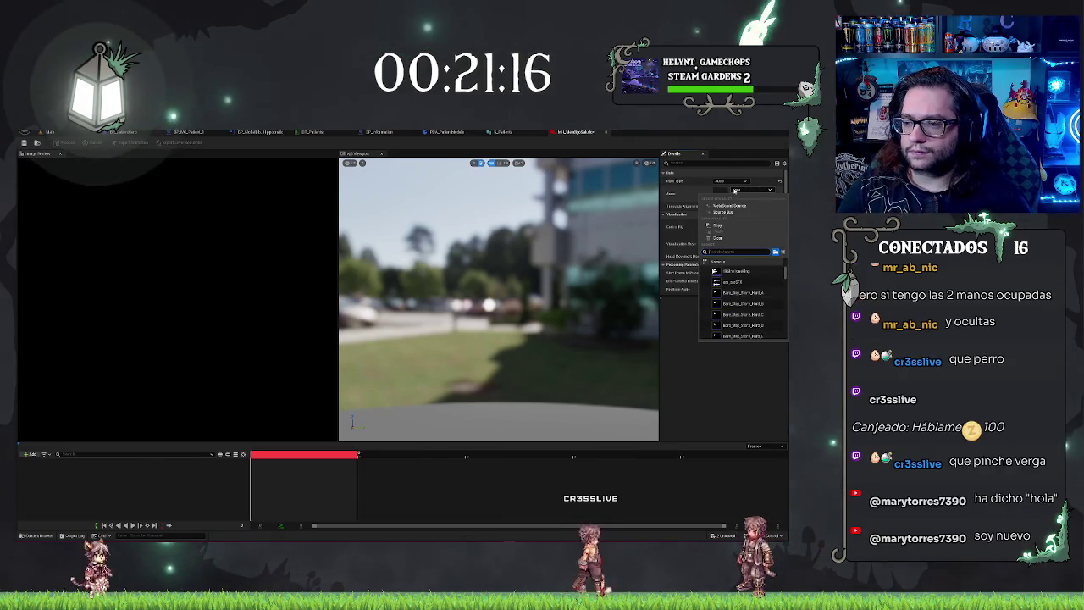
{"action": "type", "text": "metal"}
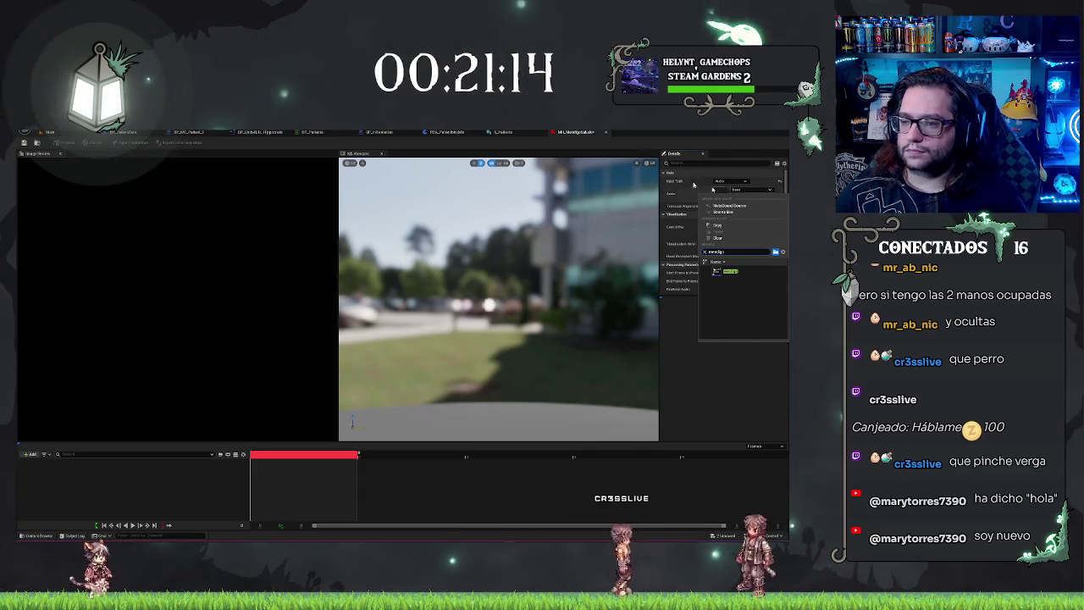
{"action": "key", "text": "Return"}
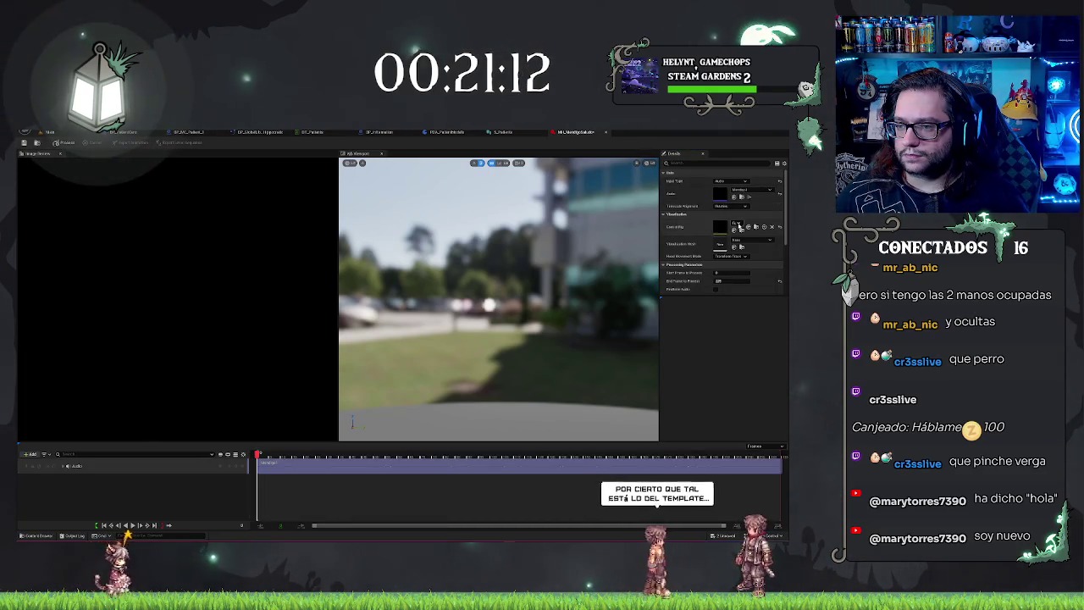
- Set Visualization Mesh to the Patient 1 face mesh (searched 'pelvis') and accept the audio clock source
{"action": "left_click_drag", "start_coordinate": [660, 227], "coordinate": [542, 227]}
{"action": "left_click", "coordinate": [677, 223]}
{"action": "left_click", "coordinate": [701, 232]}
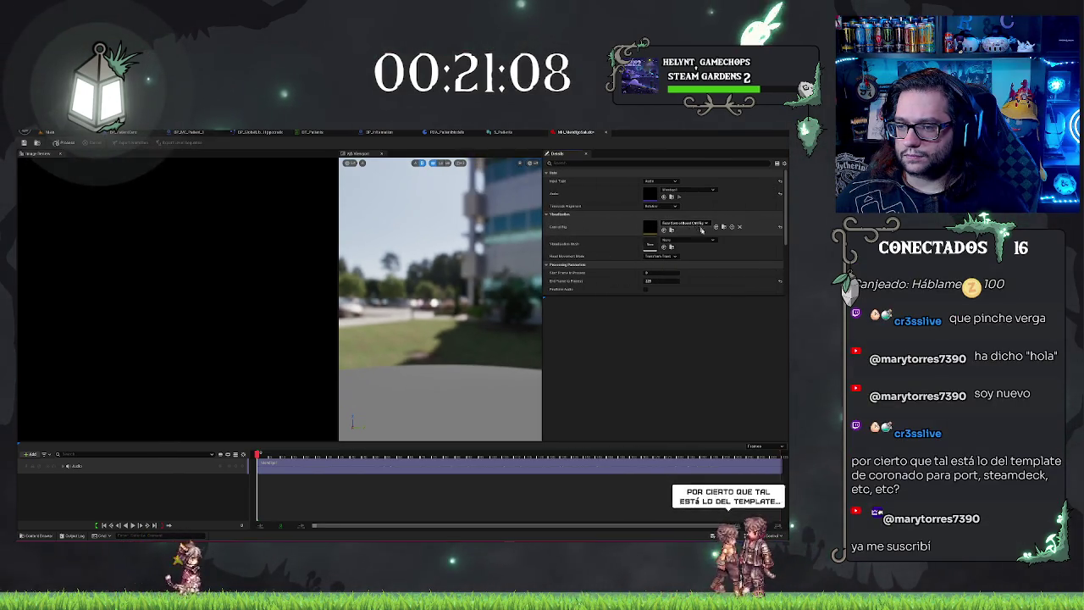
{"action": "left_click", "coordinate": [678, 241]}
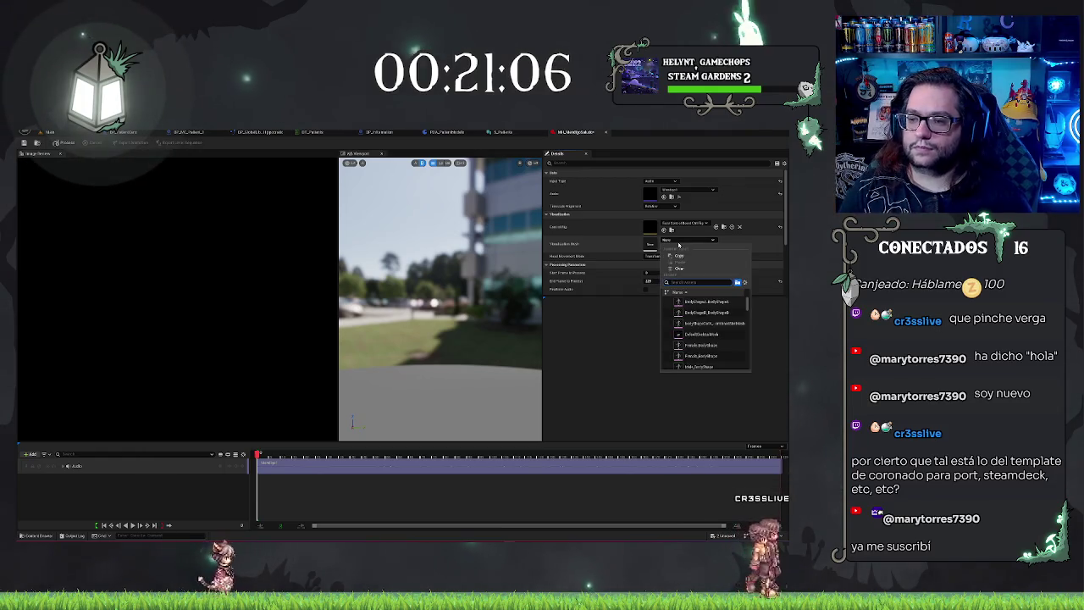
{"action": "type", "text": "lgs"}
{"action": "key", "text": "BackSpace"}
{"action": "key", "text": "BackSpace"}
{"action": "key", "text": "BackSpace"}
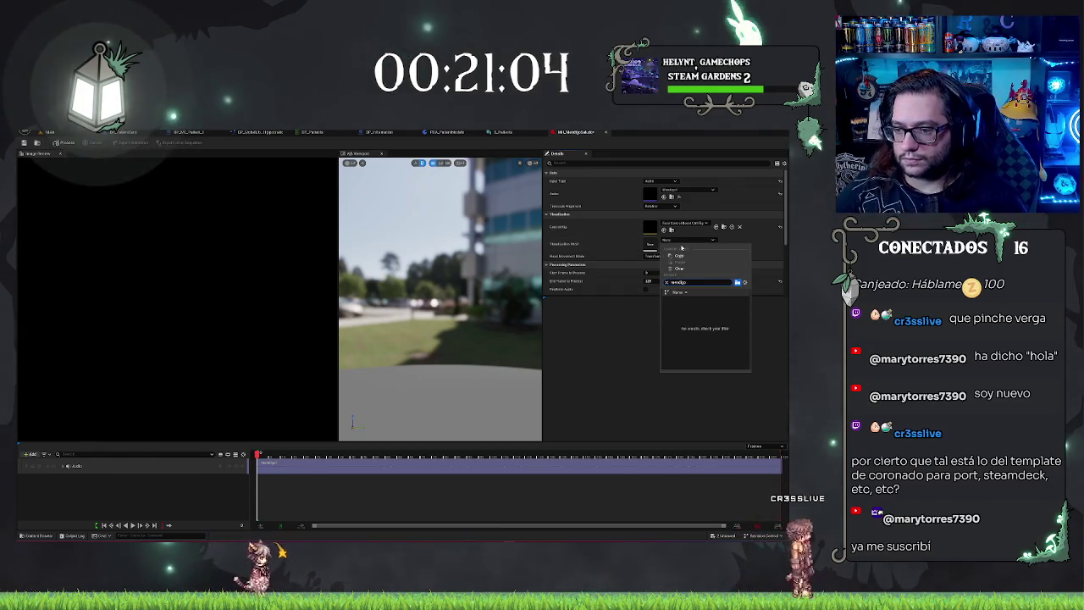
{"action": "type", "text": "pelvis"}
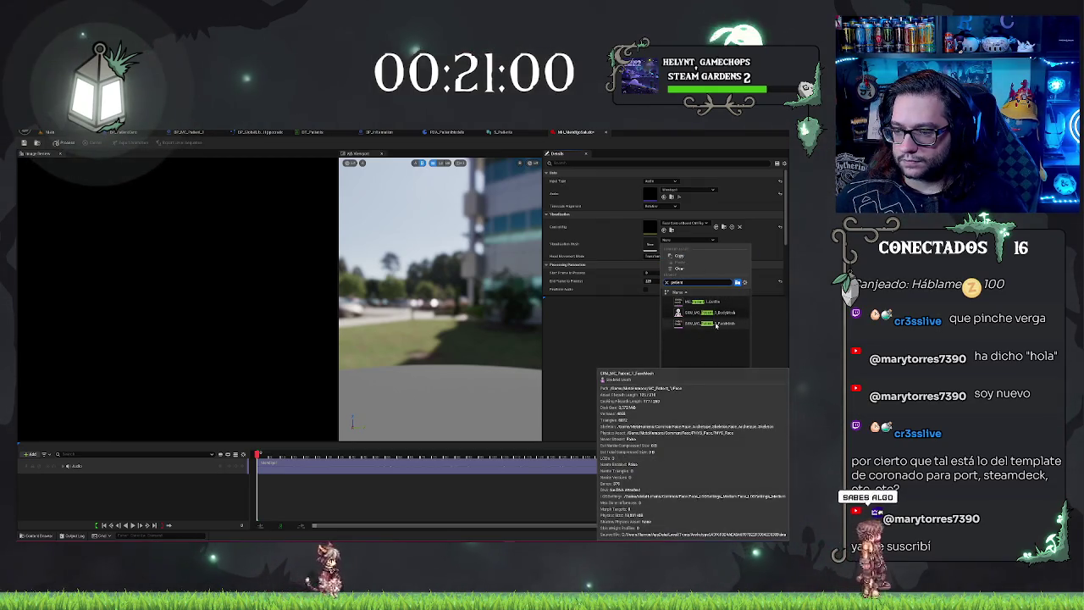
{"action": "left_click", "coordinate": [716, 324]}
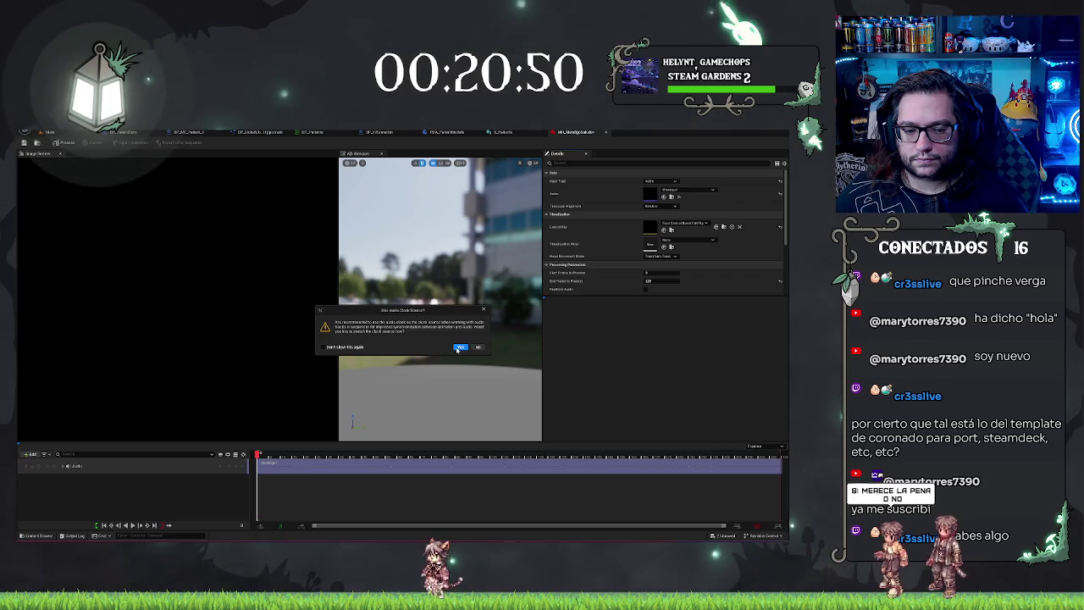
{"action": "left_click", "coordinate": [459, 347]}
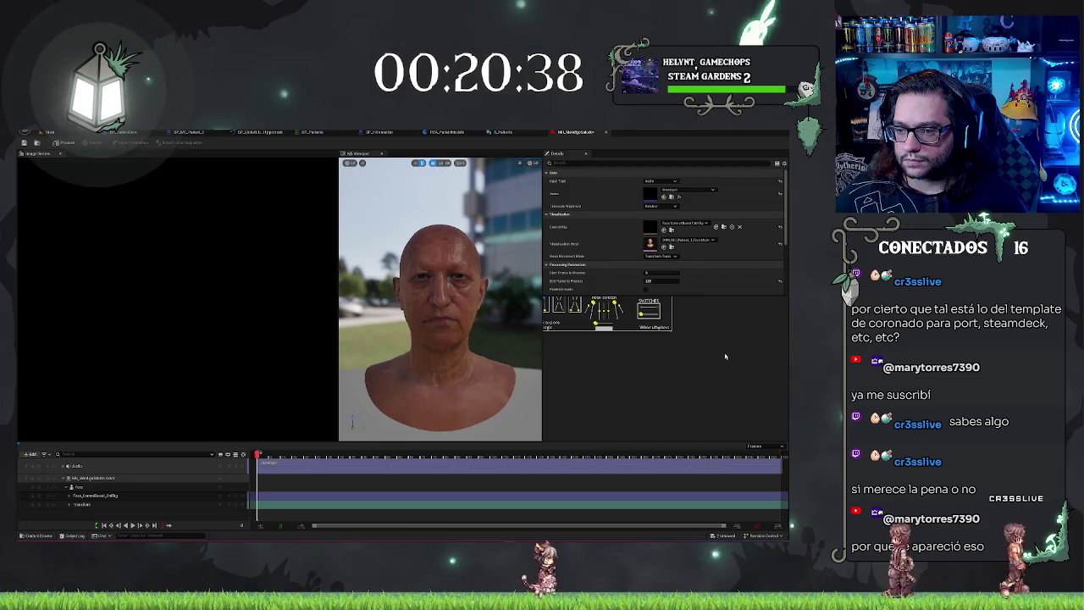
{"action": "scroll", "coordinate": [660, 265], "scroll_direction": "down", "scroll_amount": 3}
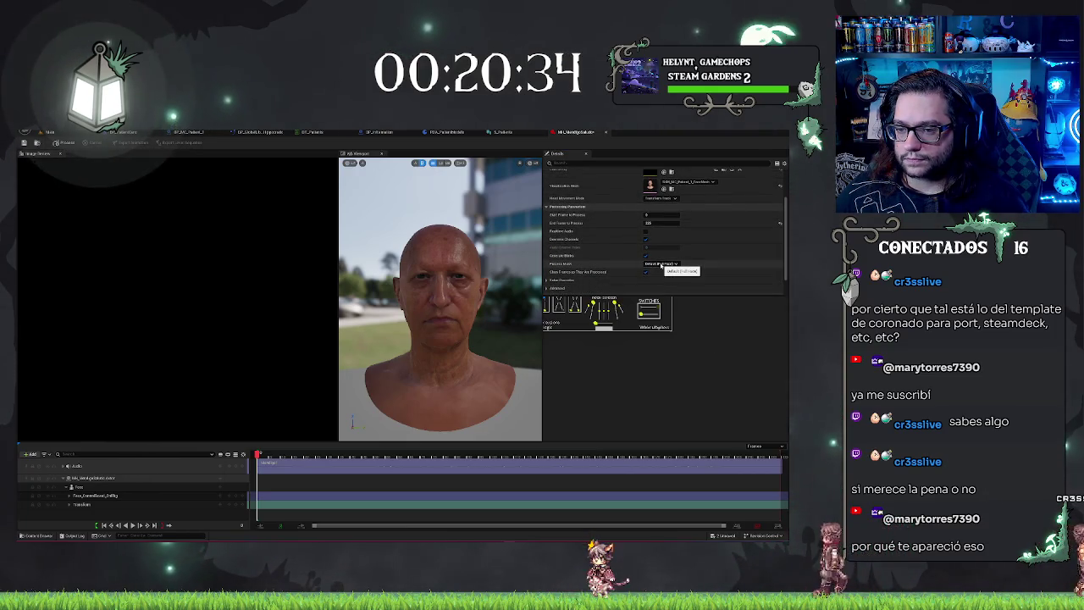
{"action": "scroll", "coordinate": [593, 254], "scroll_direction": "down", "scroll_amount": 1}
{"action": "left_click", "coordinate": [554, 273]}
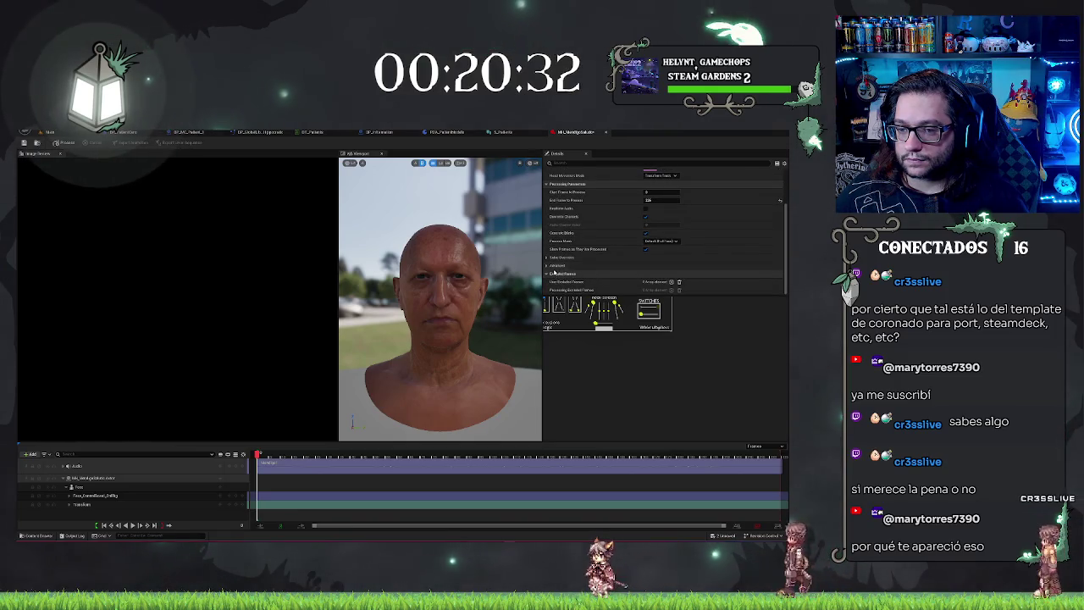
{"action": "scroll", "coordinate": [547, 279], "scroll_direction": "up", "scroll_amount": 1}
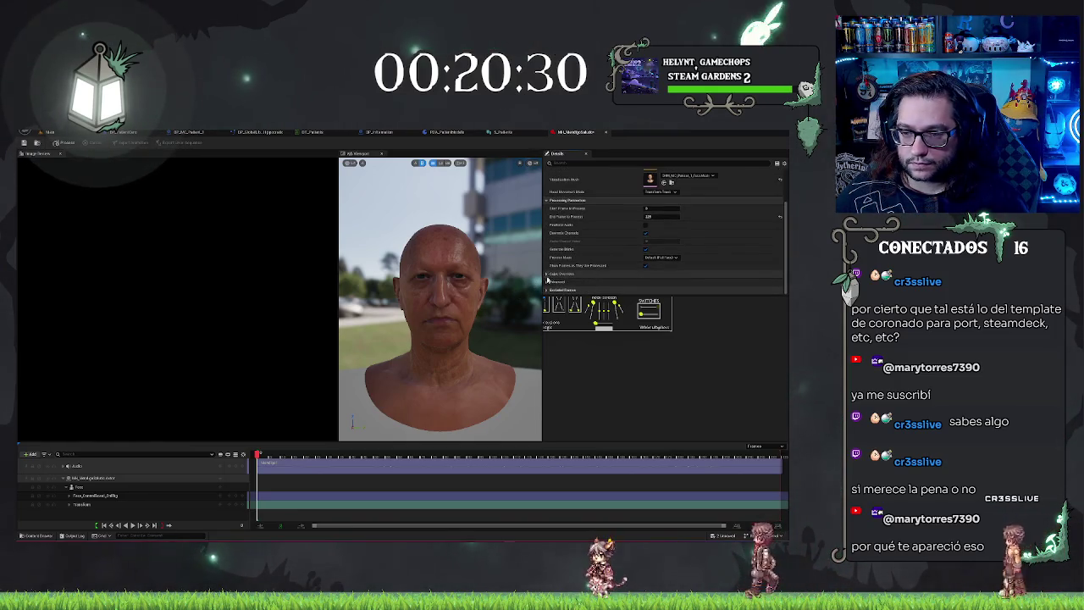
{"action": "left_click", "coordinate": [548, 274]}
{"action": "scroll", "coordinate": [619, 258], "scroll_direction": "down", "scroll_amount": 1}
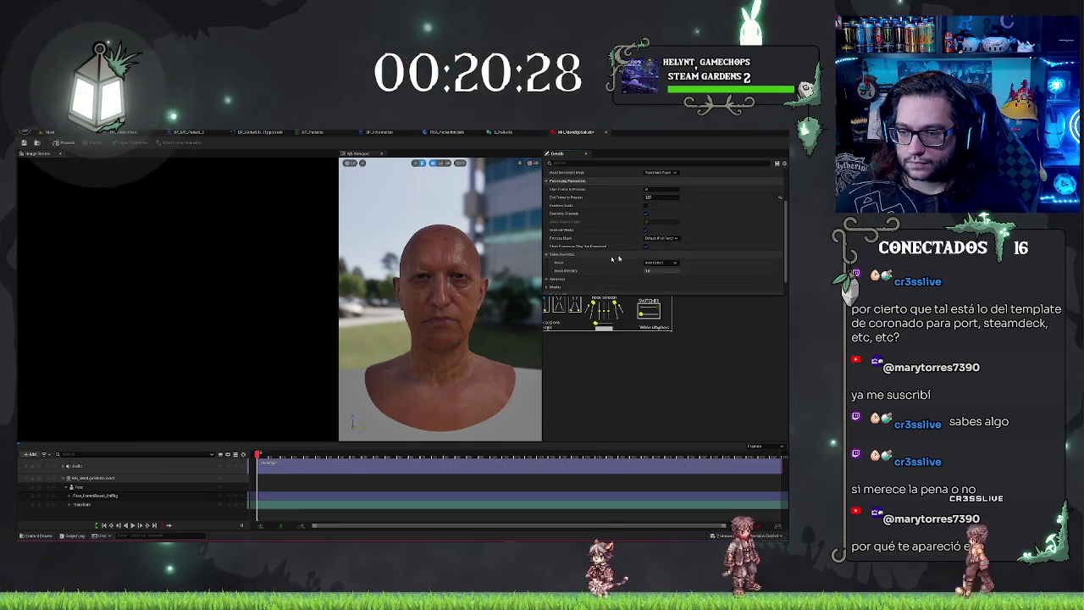
{"action": "left_click", "coordinate": [659, 264]}
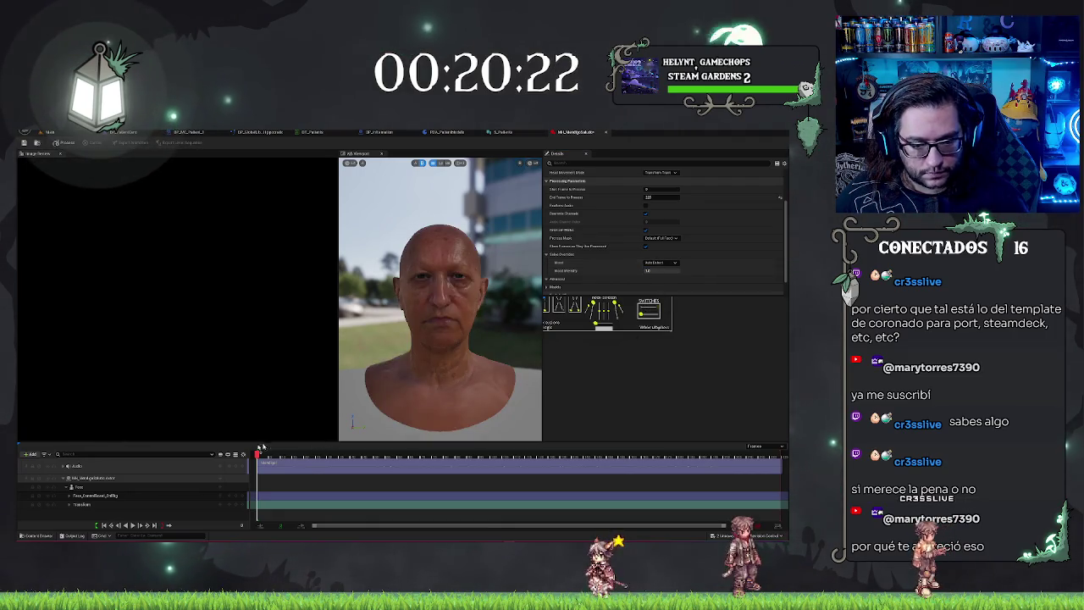
{"action": "left_click_drag", "start_coordinate": [257, 454], "coordinate": [251, 455]}
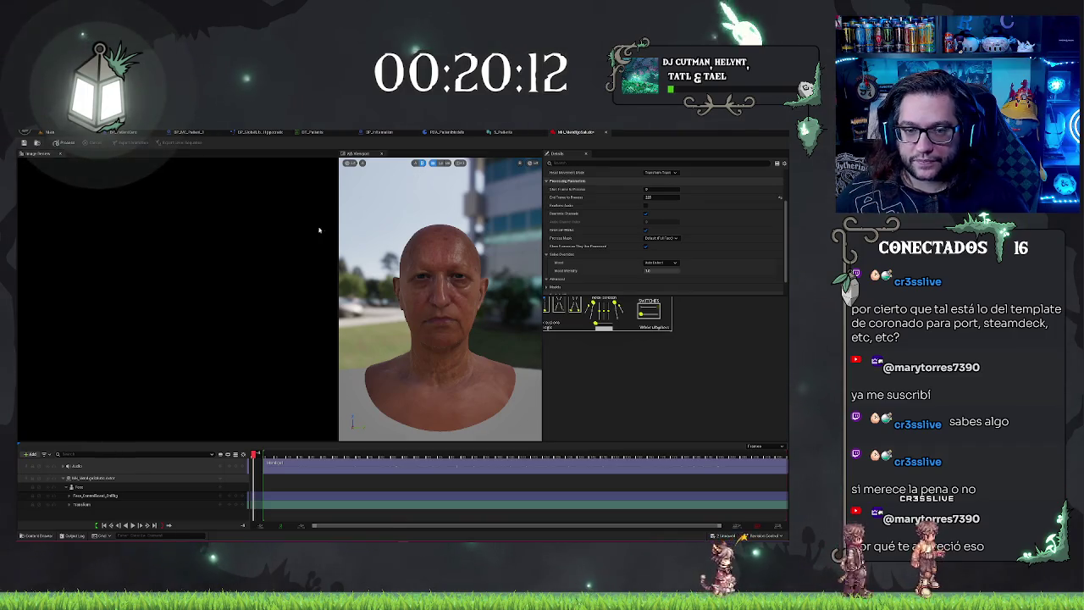
{"action": "left_click_drag", "start_coordinate": [336, 225], "coordinate": [181, 229]}
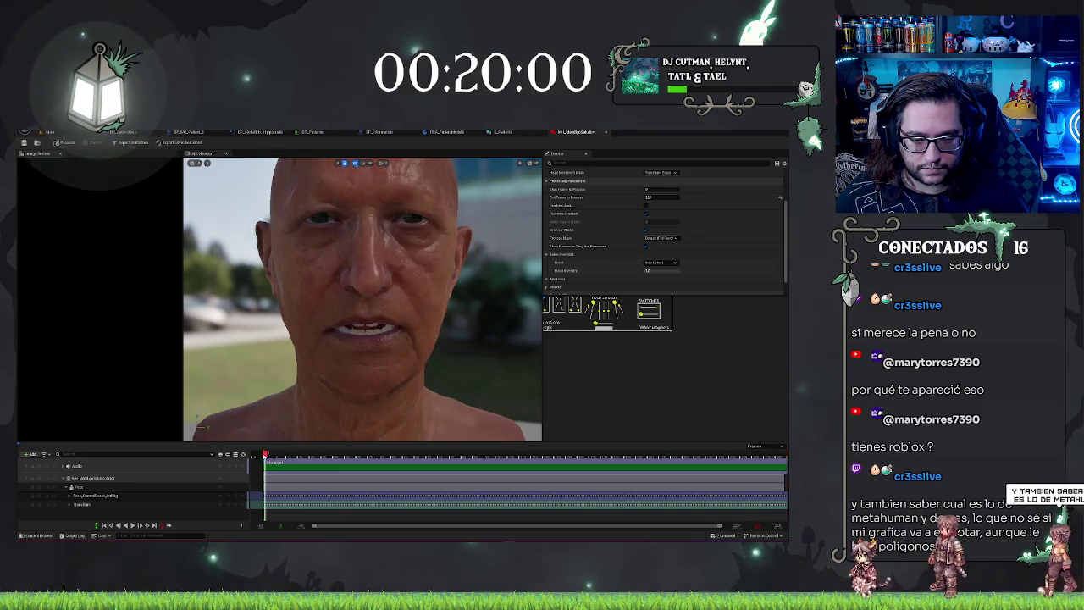
- Play the generated lip-synced face animation, then replay it from the start
{"action": "left_click", "coordinate": [133, 525]}
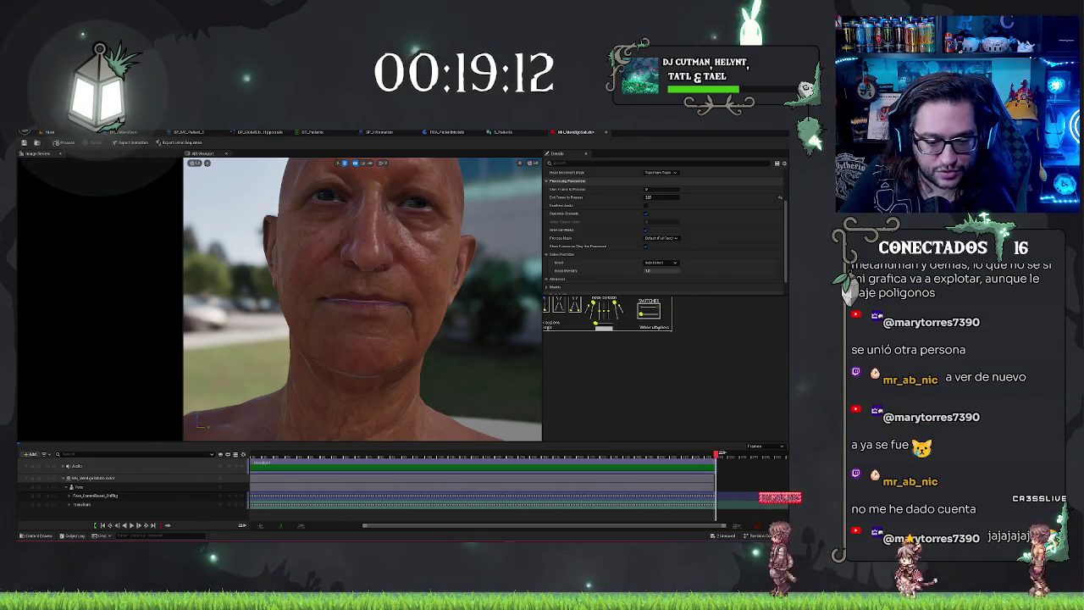
{"action": "key", "text": "space"}
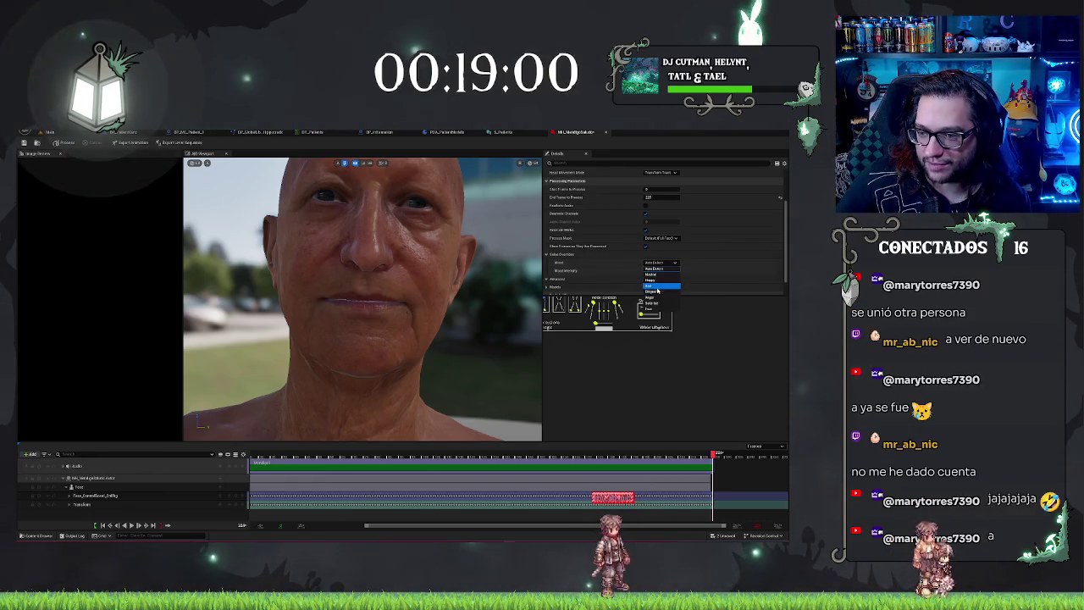
- Change the Solve Overrides mood from Auto Detect to a specific emotion and replay the animation
{"action": "left_click", "coordinate": [665, 291]}
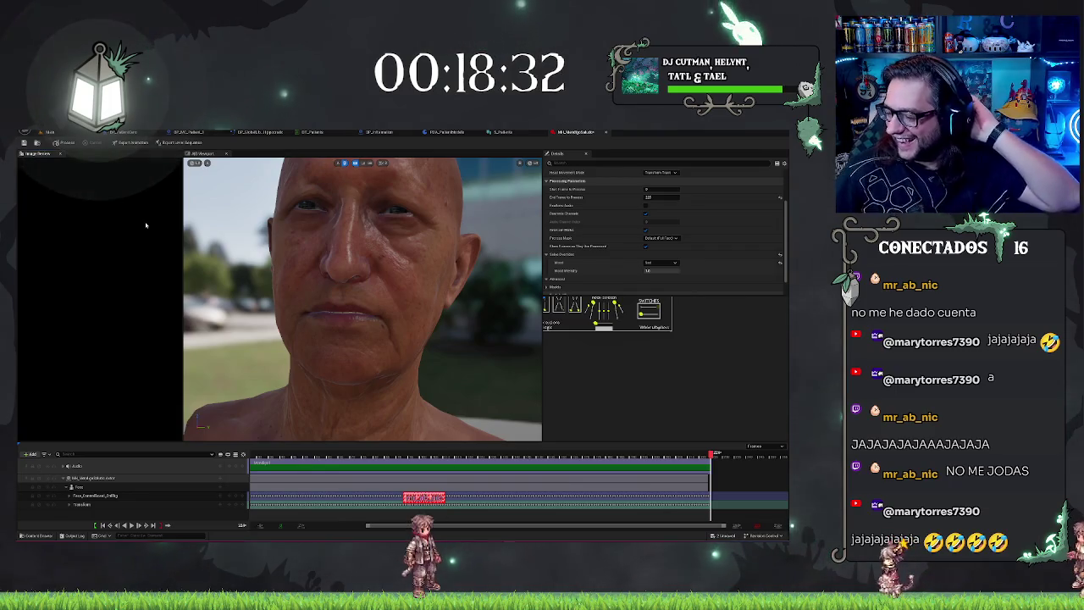
{"action": "left_click", "coordinate": [659, 263]}
{"action": "left_click", "coordinate": [652, 296]}
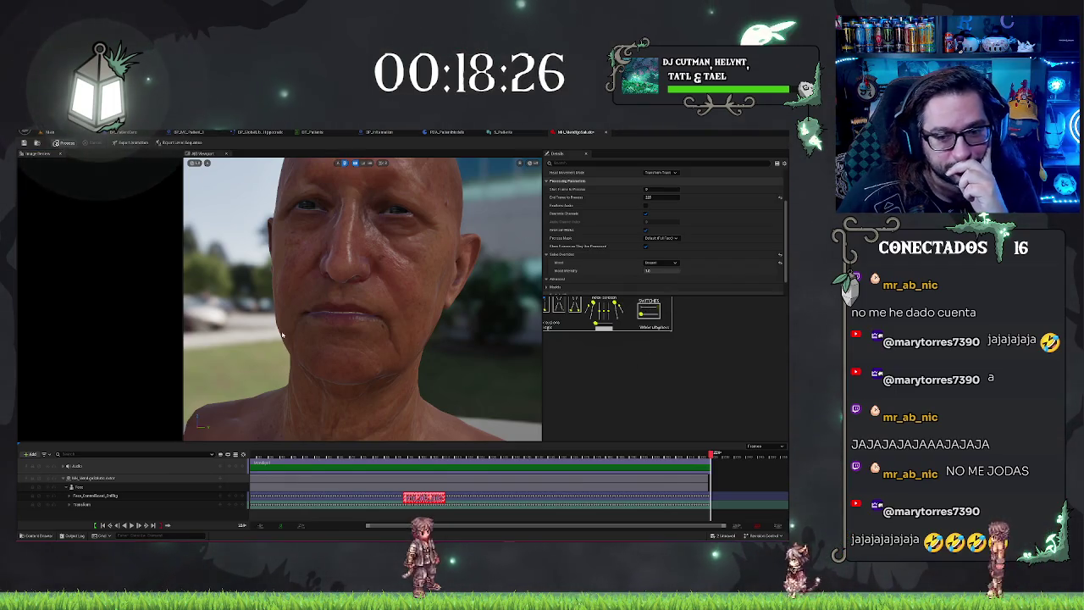
{"action": "key", "text": "space"}
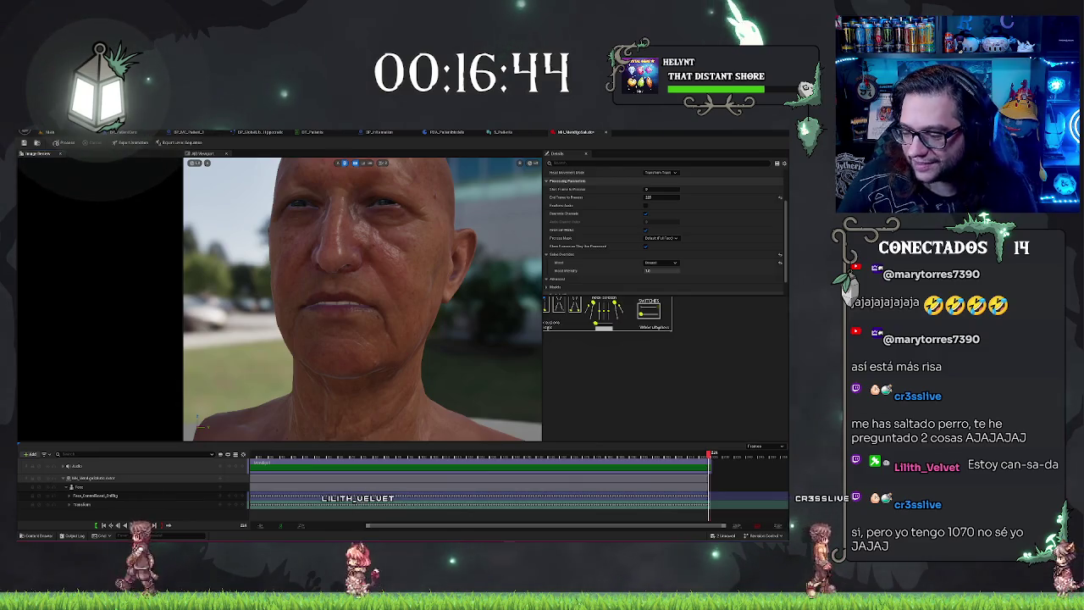
- Replay the animation, keep Head Movement Mode on Transform Track, and go back to the hospital level
{"action": "left_click", "coordinate": [145, 526]}
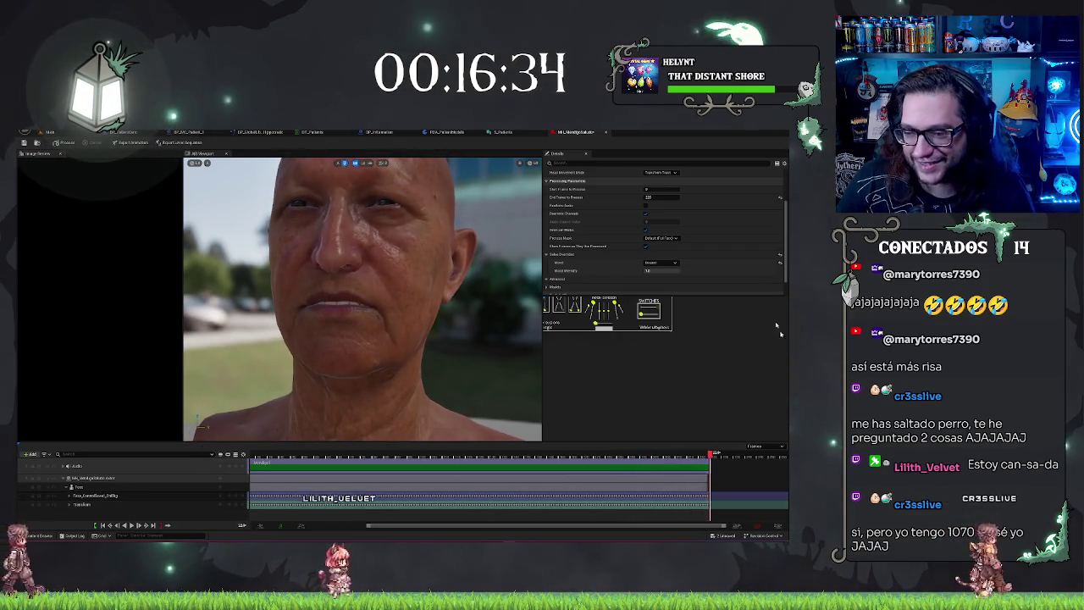
{"action": "scroll", "coordinate": [711, 250], "scroll_direction": "up", "scroll_amount": 1}
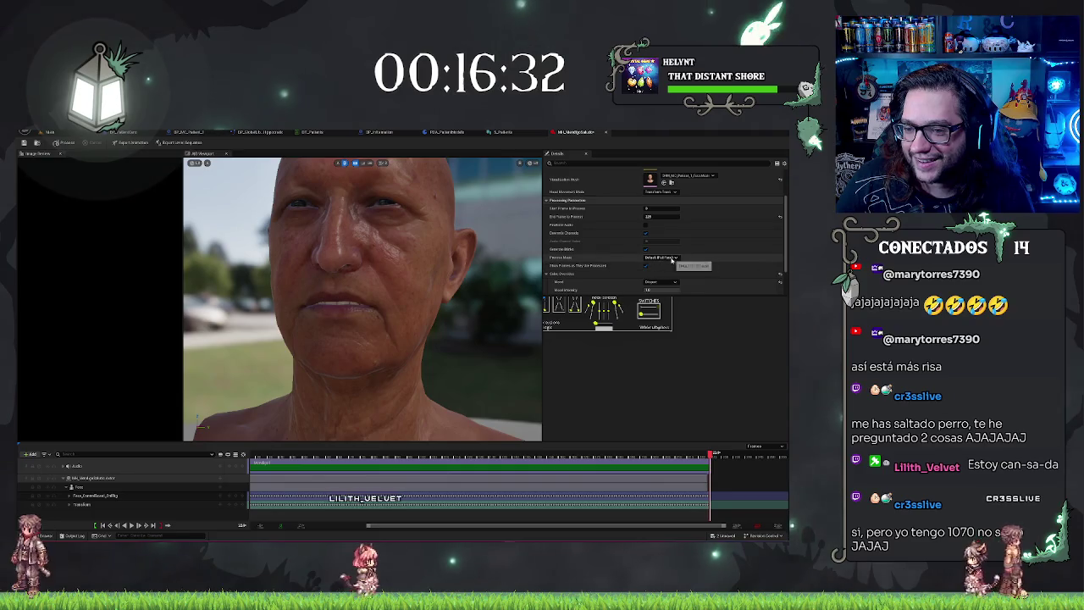
{"action": "scroll", "coordinate": [705, 257], "scroll_direction": "up", "scroll_amount": 1}
{"action": "scroll", "coordinate": [705, 258], "scroll_direction": "up", "scroll_amount": 2}
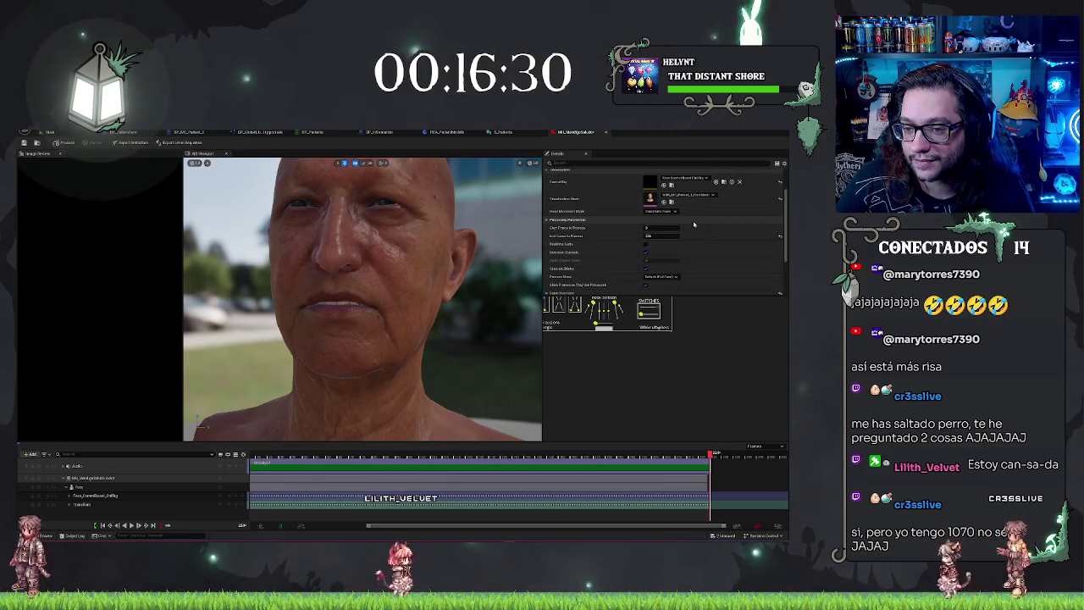
{"action": "scroll", "coordinate": [694, 248], "scroll_direction": "up", "scroll_amount": 2}
{"action": "scroll", "coordinate": [682, 227], "scroll_direction": "up", "scroll_amount": 1}
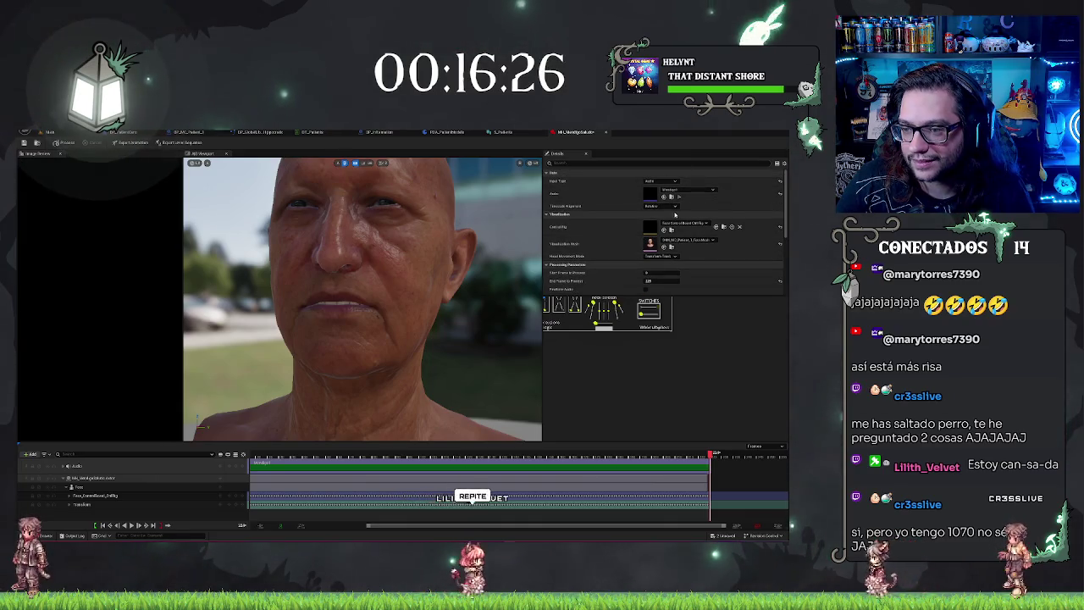
{"action": "left_click", "coordinate": [660, 256]}
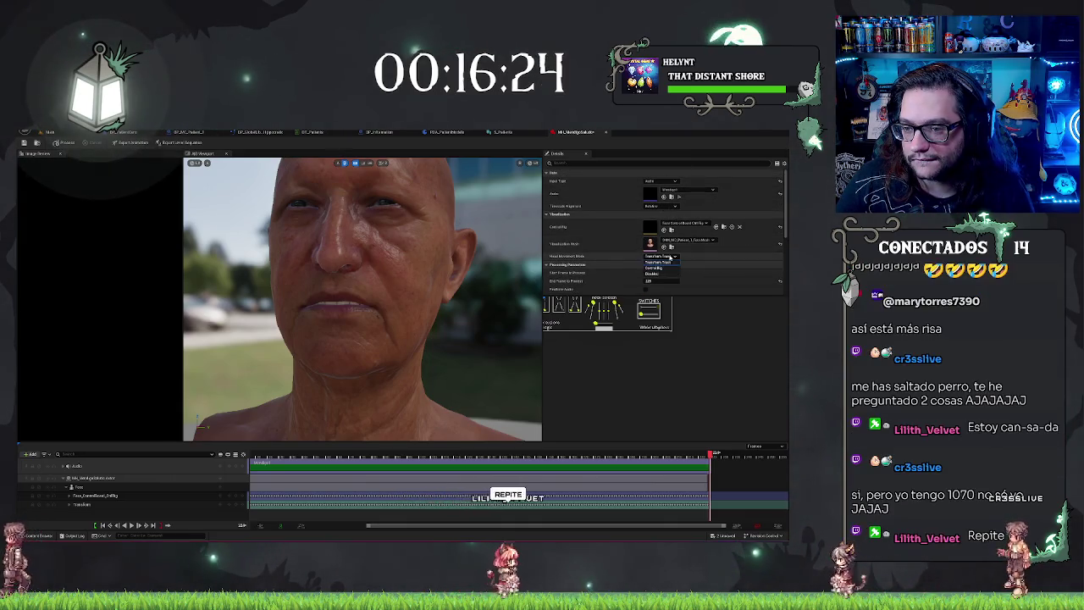
{"action": "left_click", "coordinate": [600, 259]}
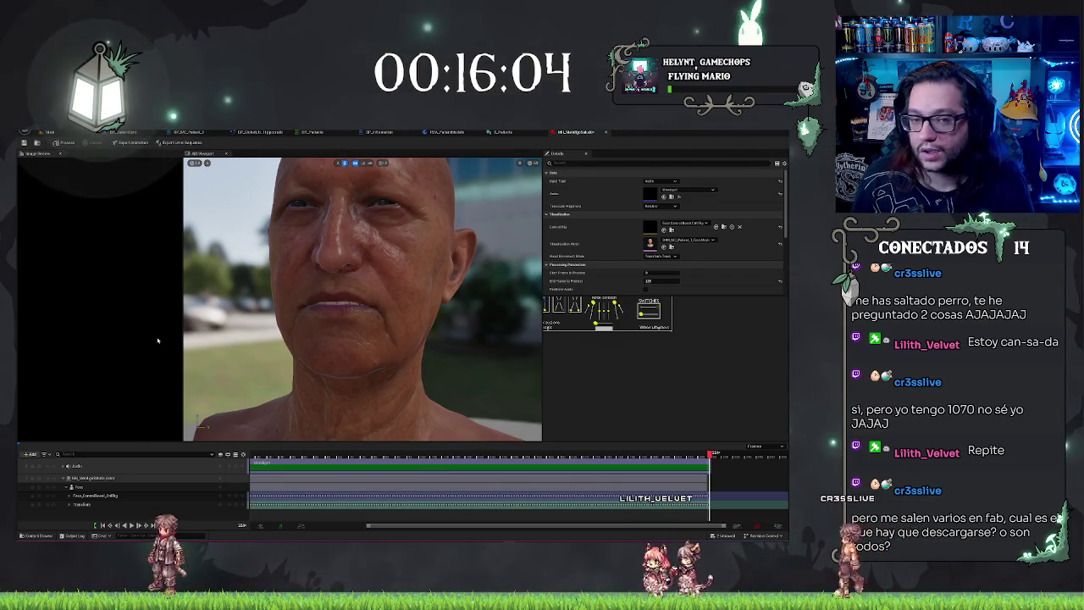
{"action": "left_click", "coordinate": [77, 141]}
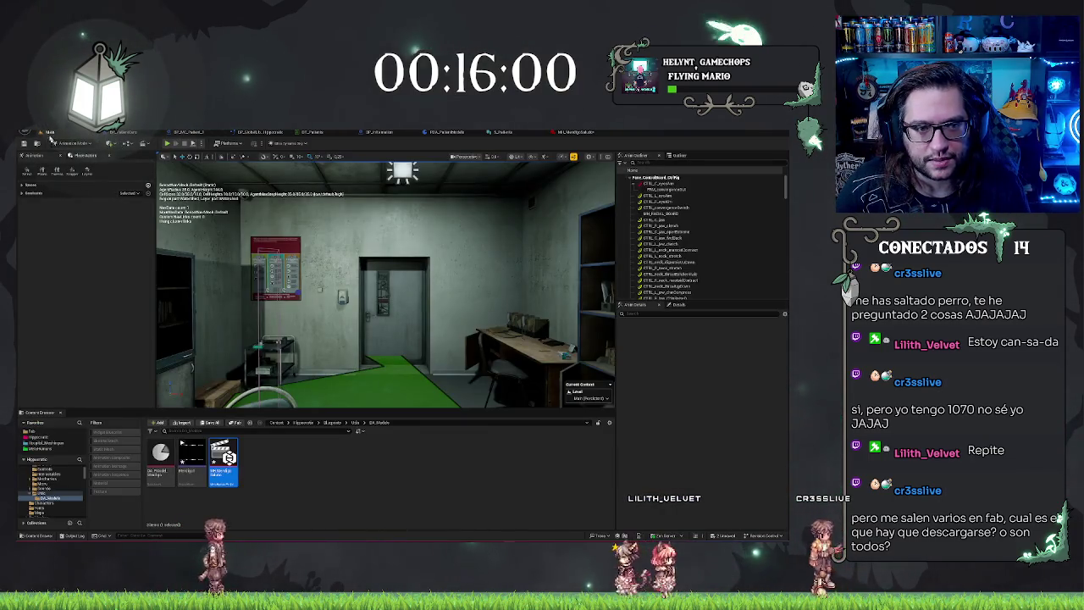
- Filter the Plugins manager by 'metahuman' to review the installed MetaHuman plugins, then close it
{"action": "left_click", "coordinate": [43, 132]}
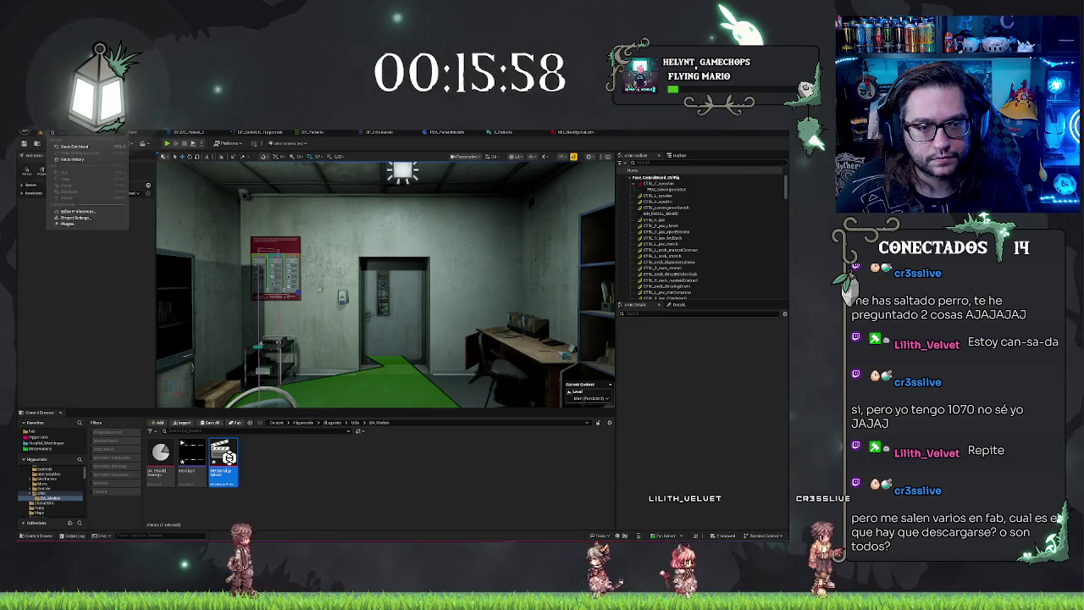
{"action": "left_click", "coordinate": [101, 236]}
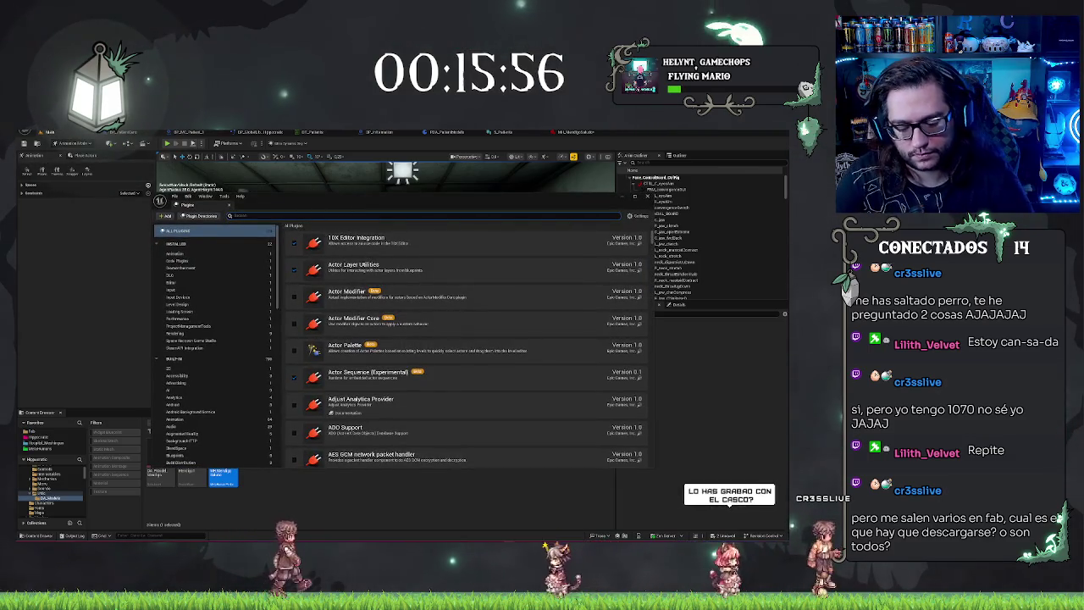
{"action": "type", "text": "fabmetahuman"}
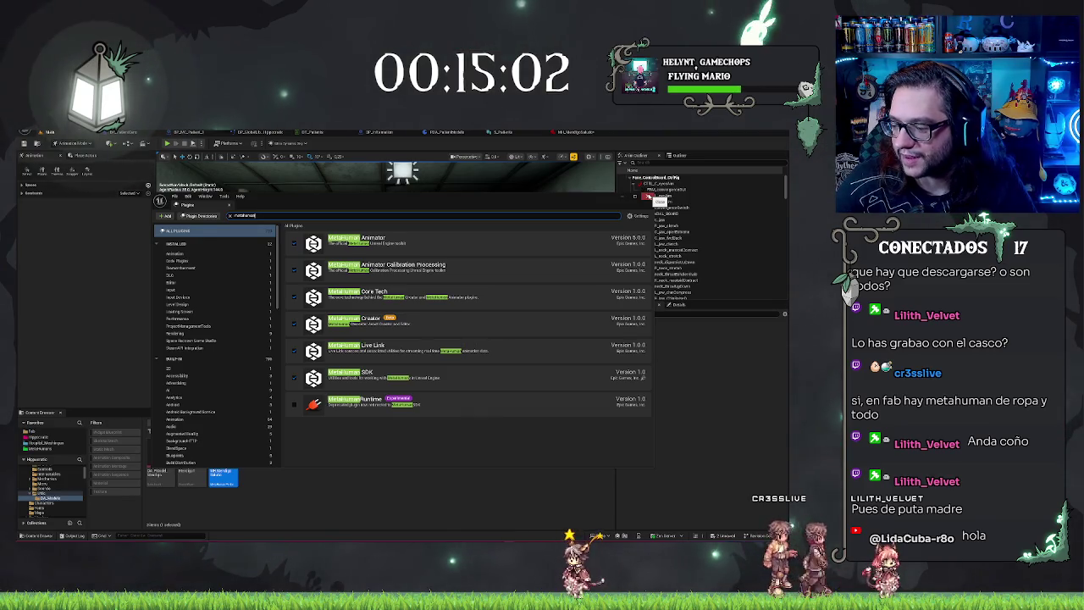
{"action": "left_click", "coordinate": [649, 196]}
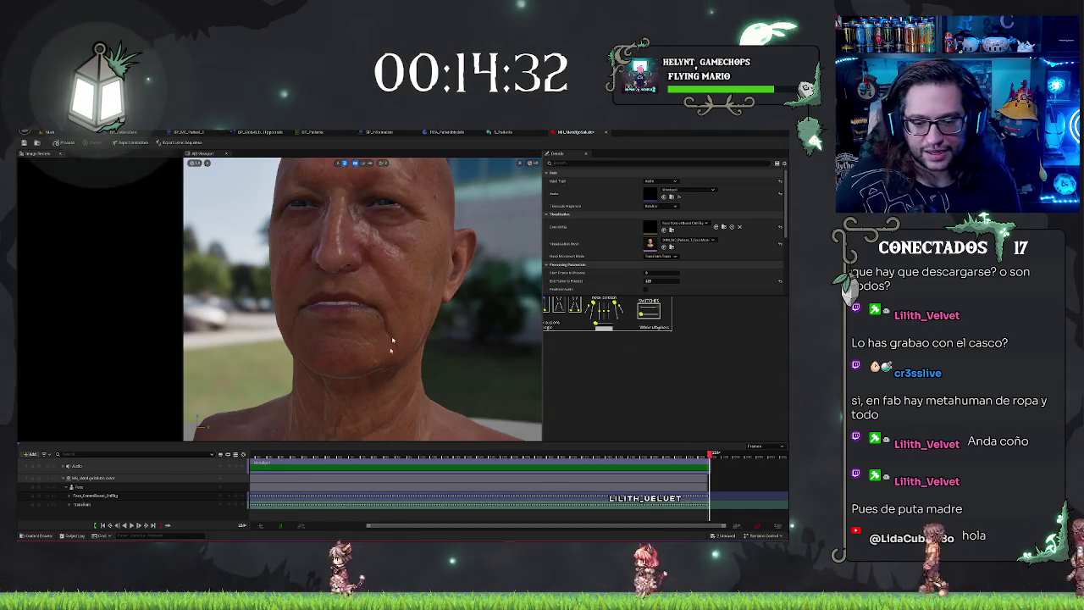
- Replay the patient's face animation from the start, then export it as an Animation Sequence
{"action": "left_click_drag", "start_coordinate": [710, 455], "coordinate": [261, 456]}
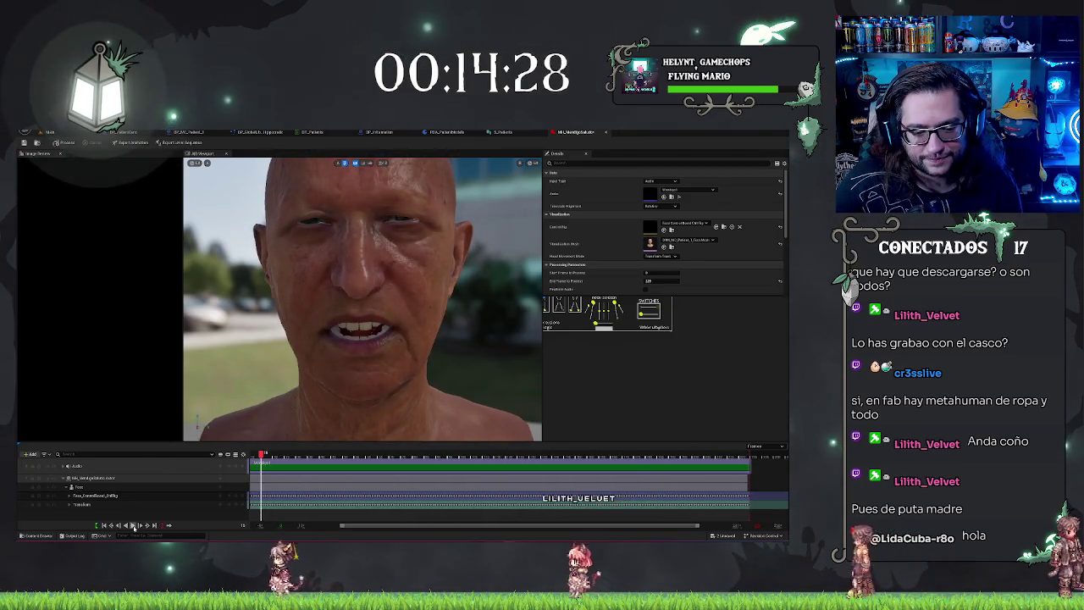
{"action": "left_click", "coordinate": [135, 525]}
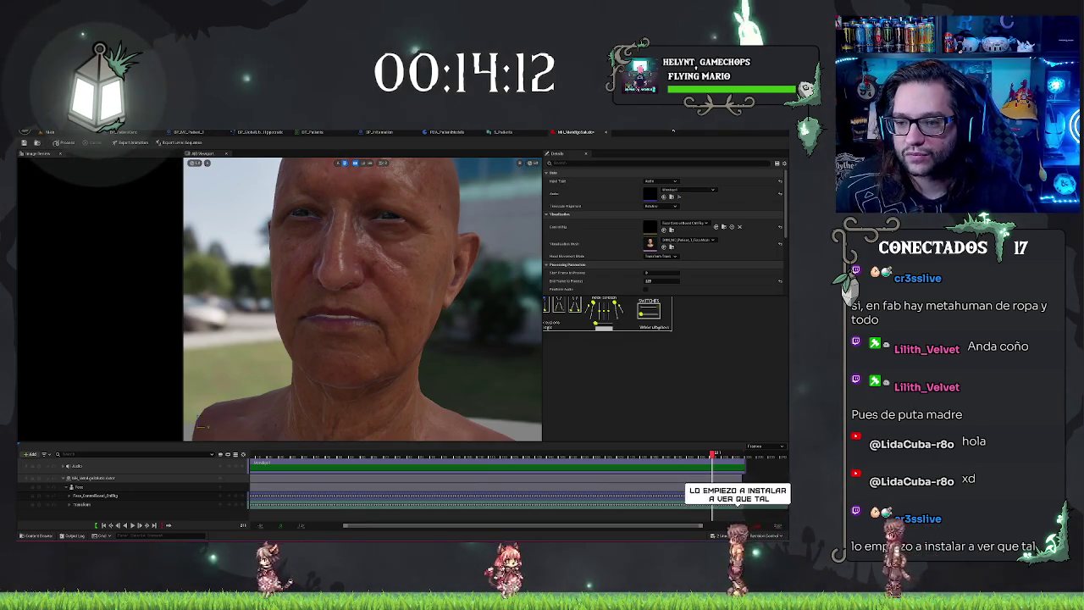
{"action": "left_click", "coordinate": [131, 142]}
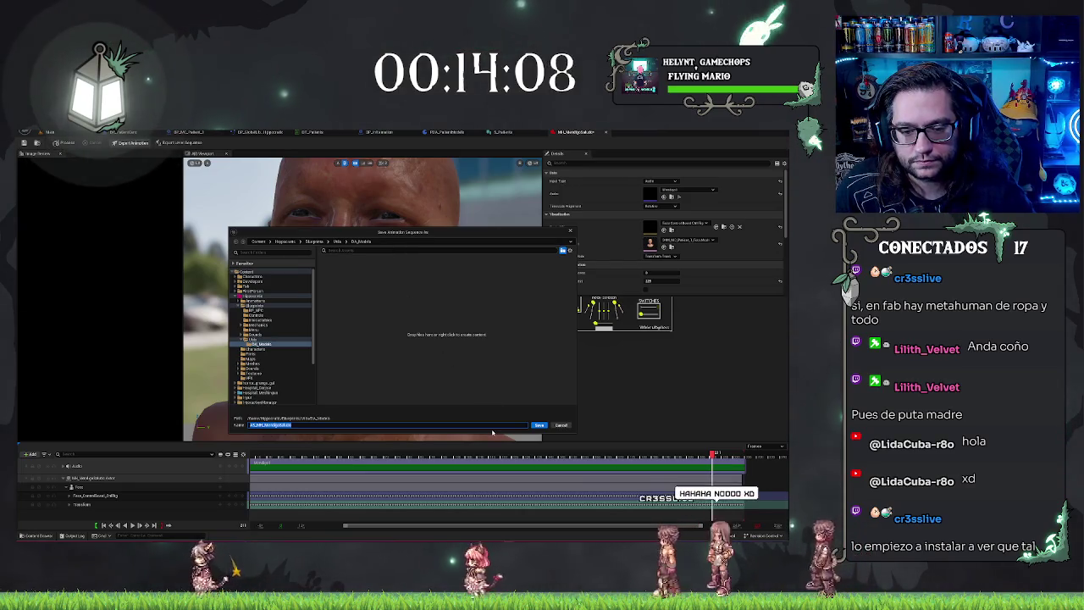
{"action": "left_click", "coordinate": [540, 426]}
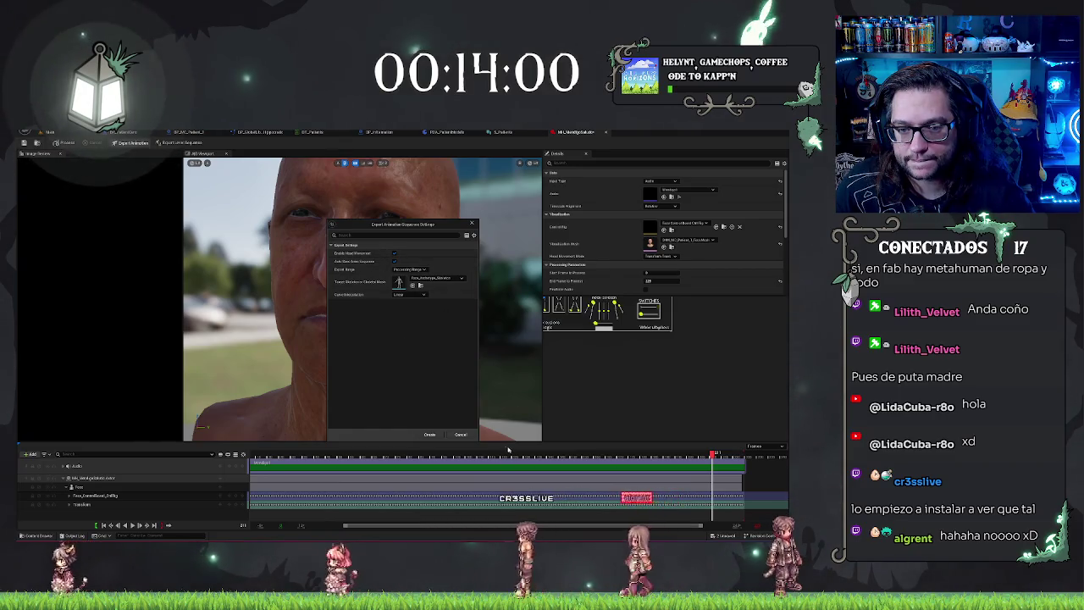
{"action": "left_click", "coordinate": [440, 435]}
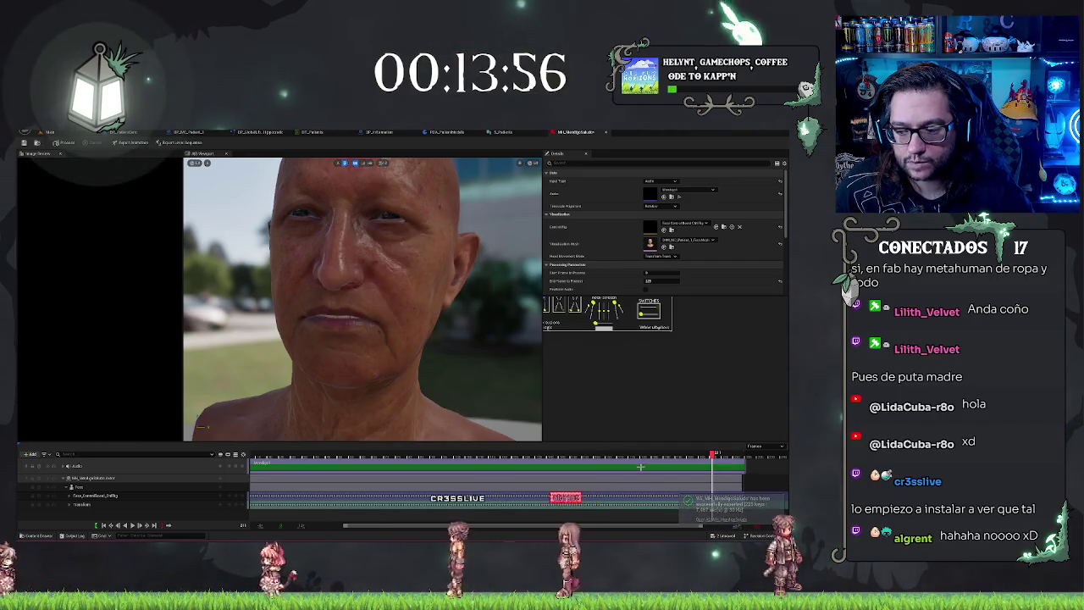
{"action": "left_click", "coordinate": [66, 133]}
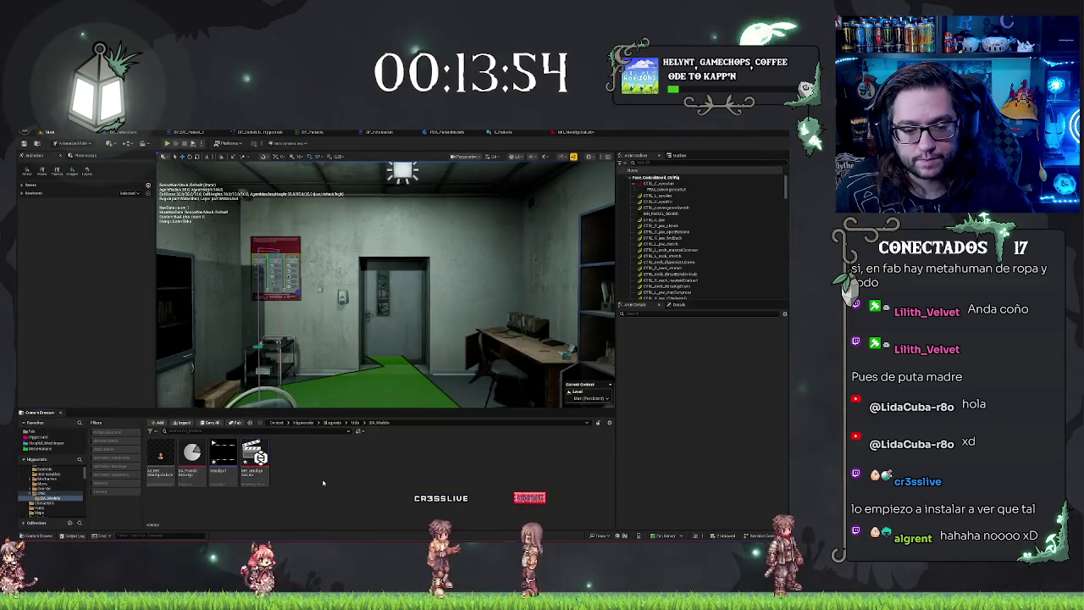
- Open AS_MH_MendigoSaludo and orbit around the head to preview the exported animation
{"action": "double_click", "coordinate": [160, 457]}
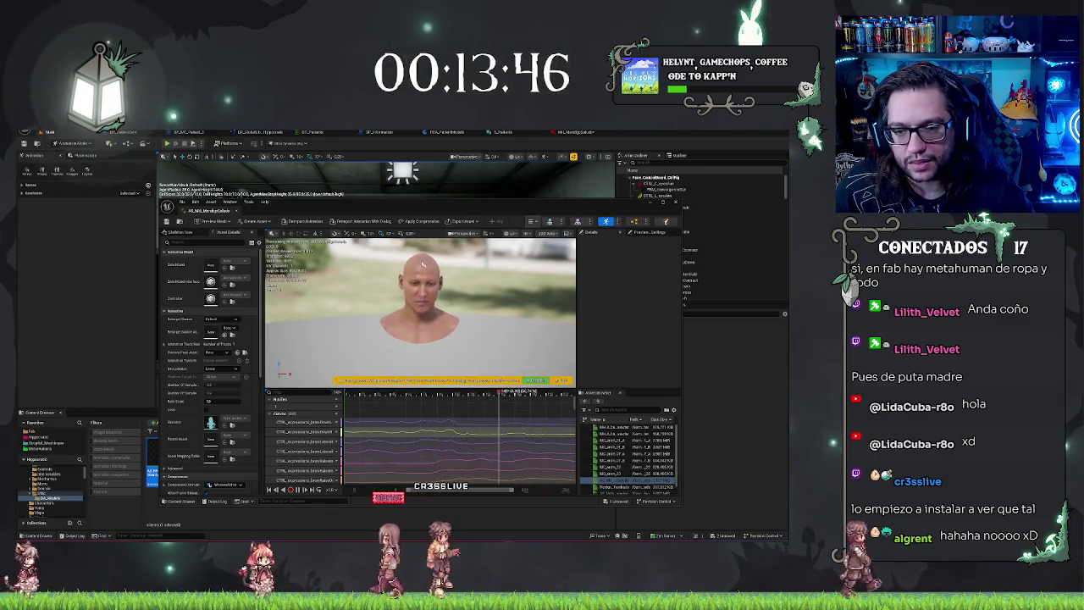
{"action": "left_click_drag", "start_coordinate": [478, 310], "coordinate": [380, 264]}
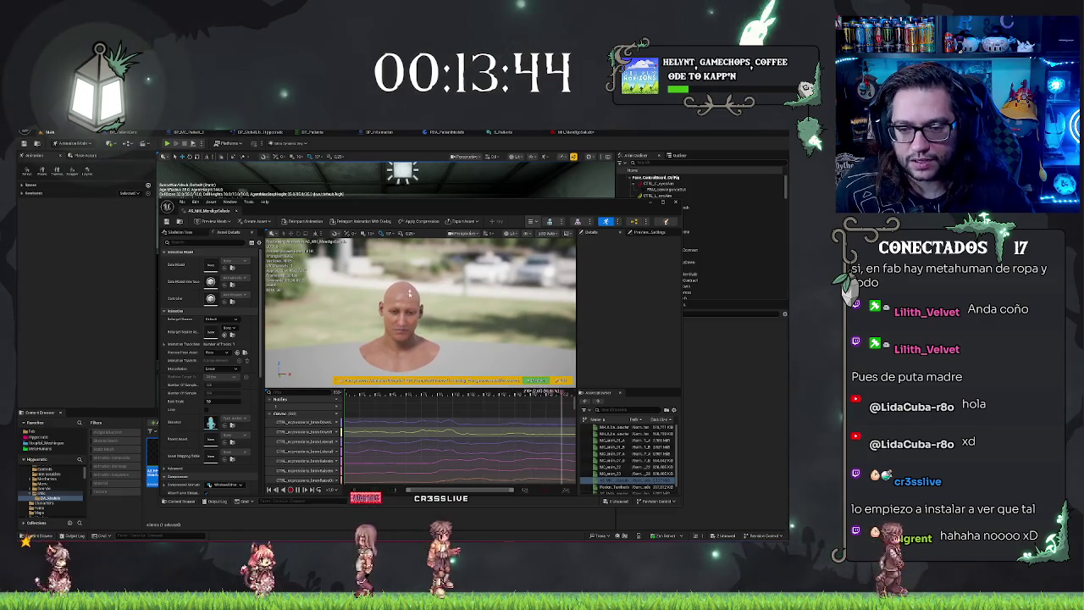
{"action": "left_click_drag", "start_coordinate": [380, 264], "coordinate": [418, 286]}
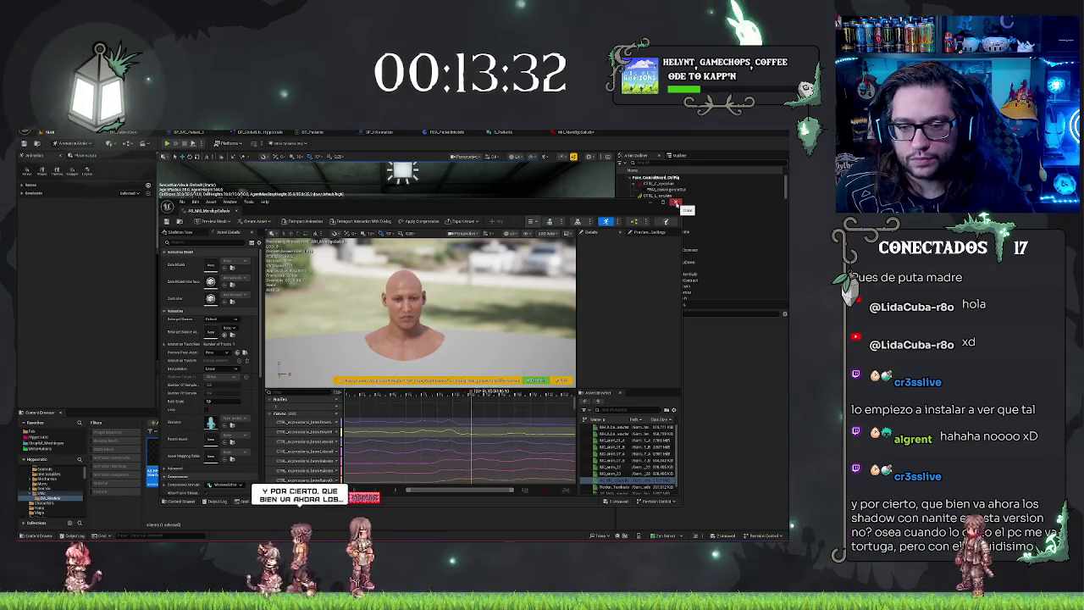
{"action": "left_click", "coordinate": [675, 203]}
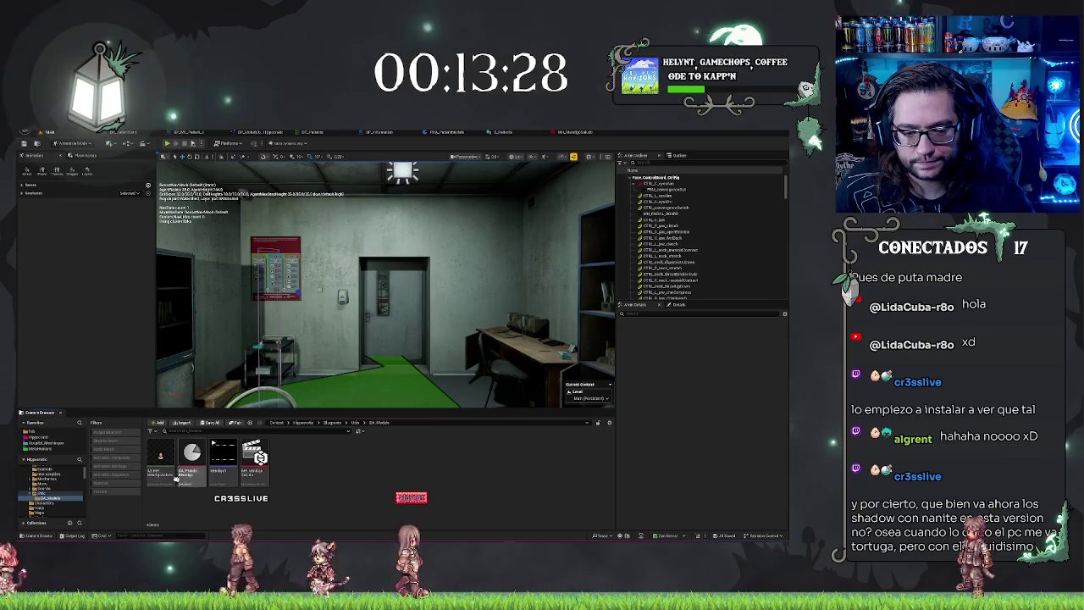
- Reopen the AS_MH_MendigoSaludo preview and move it aside from the MetaHuman Performance editor
{"action": "left_click", "coordinate": [158, 454]}
{"action": "double_click", "coordinate": [158, 453]}
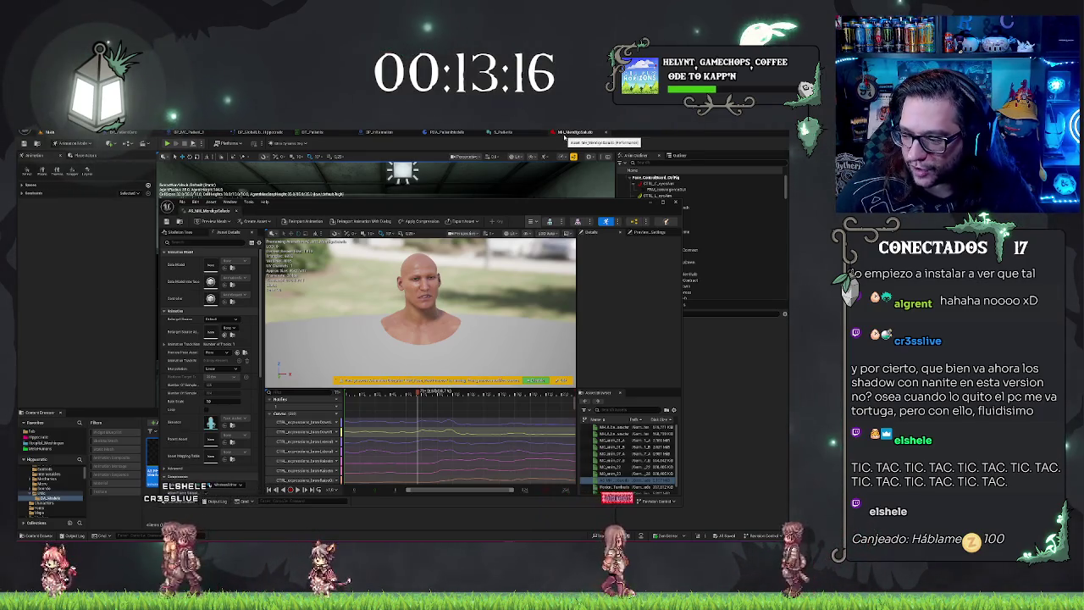
{"action": "left_click", "coordinate": [439, 134]}
{"action": "mouse_move", "coordinate": [481, 205]}
{"action": "left_mouse_down"}
{"action": "mouse_move", "coordinate": [555, 404]}
{"action": "mouse_move", "coordinate": [536, 158]}
{"action": "mouse_move", "coordinate": [30, 279]}
{"action": "left_mouse_up"}
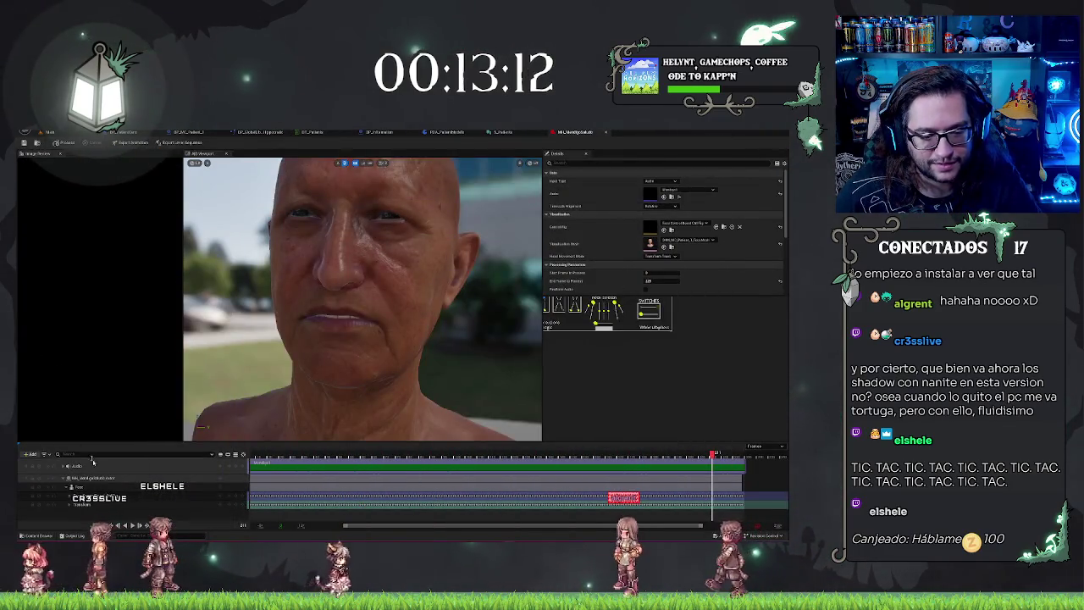
{"action": "left_click", "coordinate": [133, 526]}
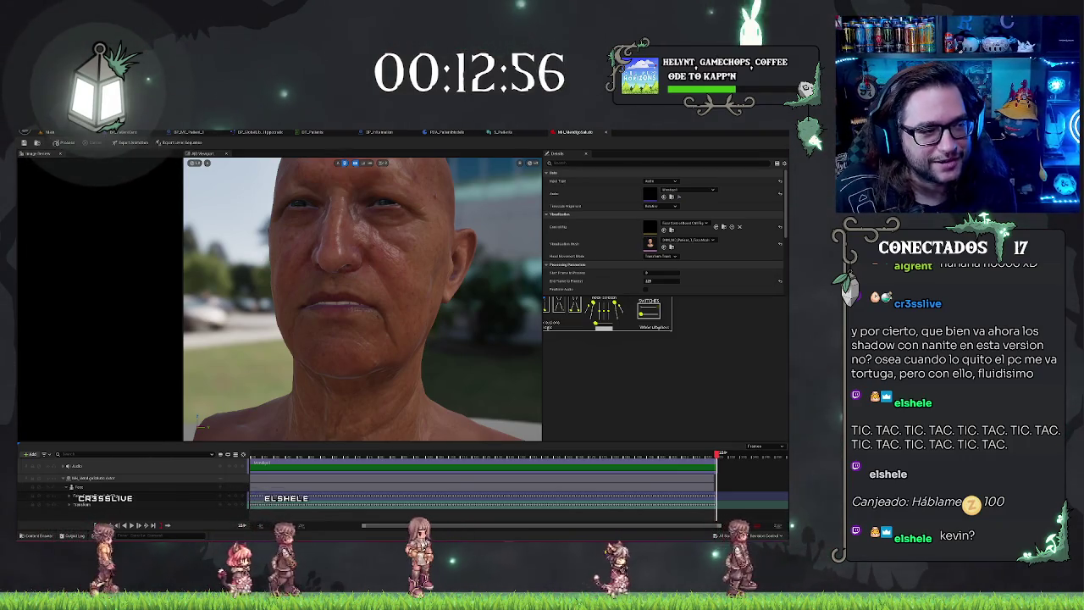
{"action": "mouse_move", "coordinate": [349, 162]}
{"action": "left_mouse_down"}
{"action": "mouse_move", "coordinate": [556, 298]}
{"action": "mouse_move", "coordinate": [558, 194]}
{"action": "mouse_move", "coordinate": [484, 181]}
{"action": "left_mouse_up"}
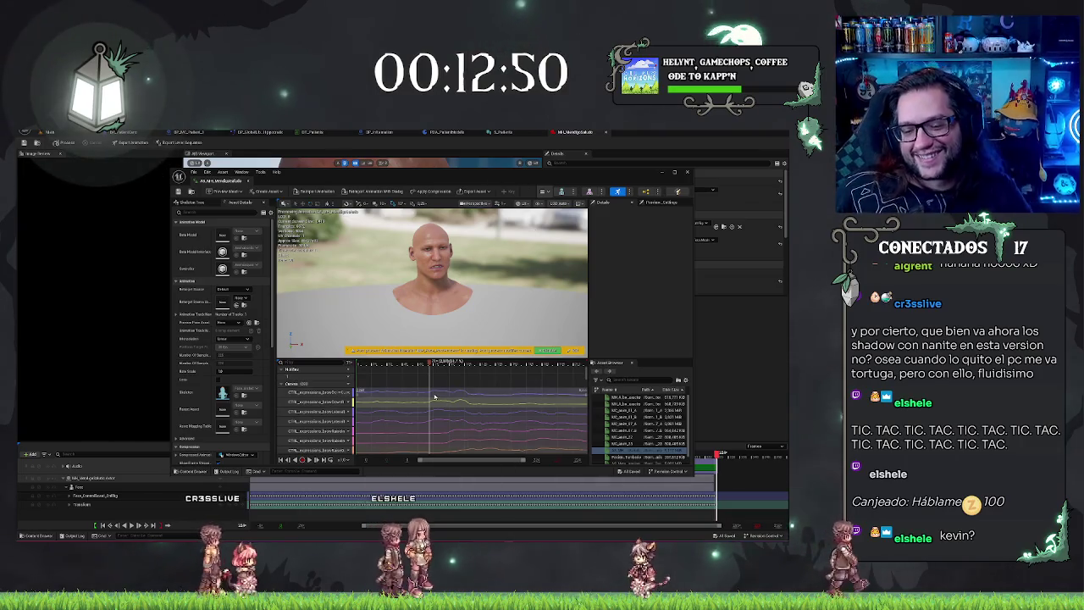
{"action": "scroll", "coordinate": [457, 407], "scroll_direction": "down", "scroll_amount": 10}
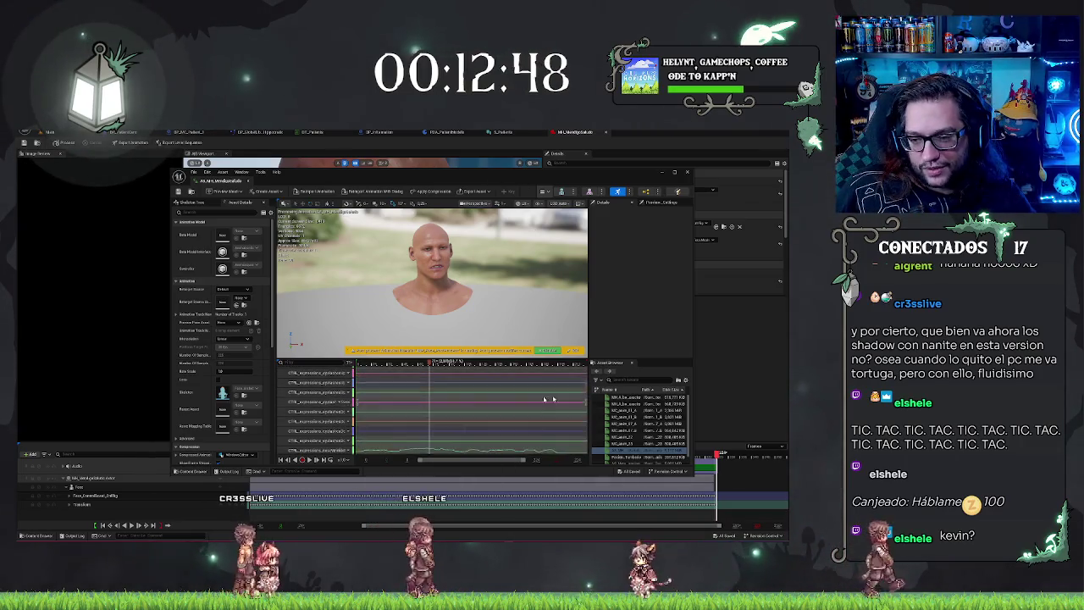
{"action": "scroll", "coordinate": [551, 399], "scroll_direction": "down", "scroll_amount": 10}
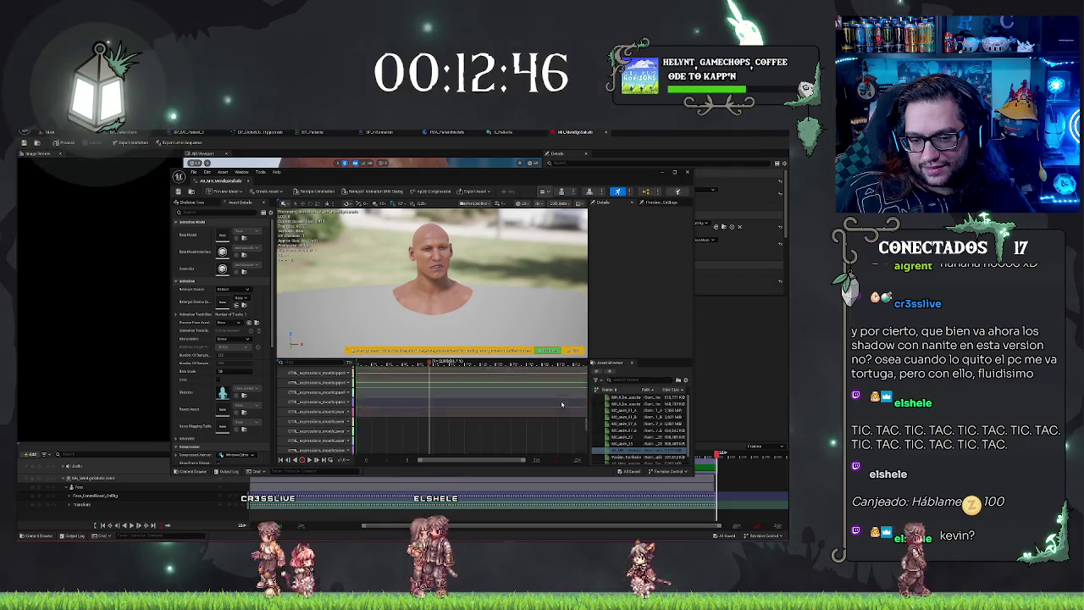
{"action": "scroll", "coordinate": [561, 404], "scroll_direction": "down", "scroll_amount": 10}
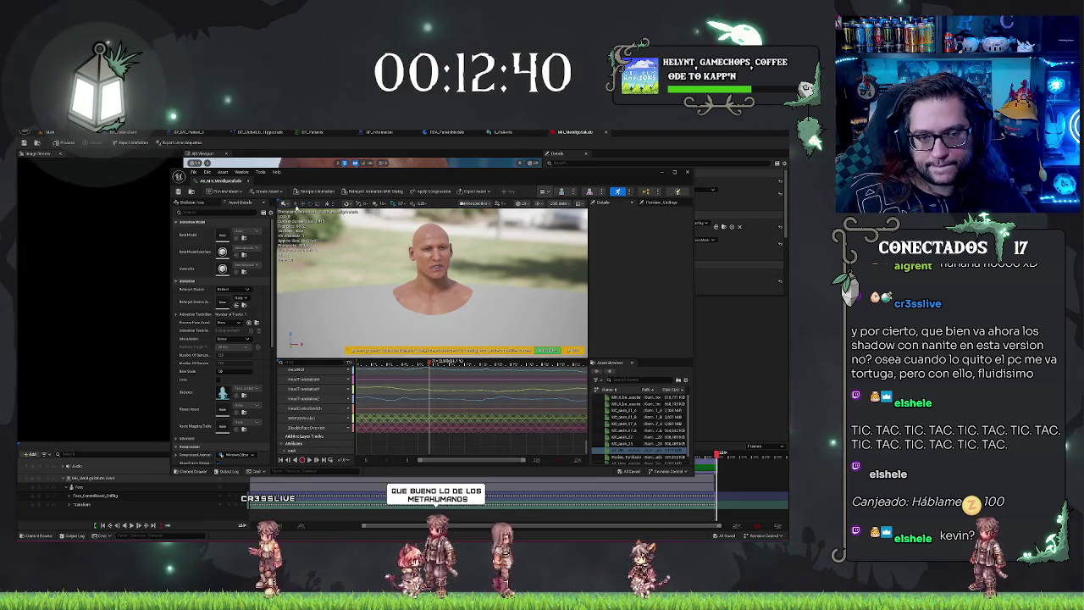
{"action": "left_click_drag", "start_coordinate": [429, 362], "coordinate": [272, 365]}
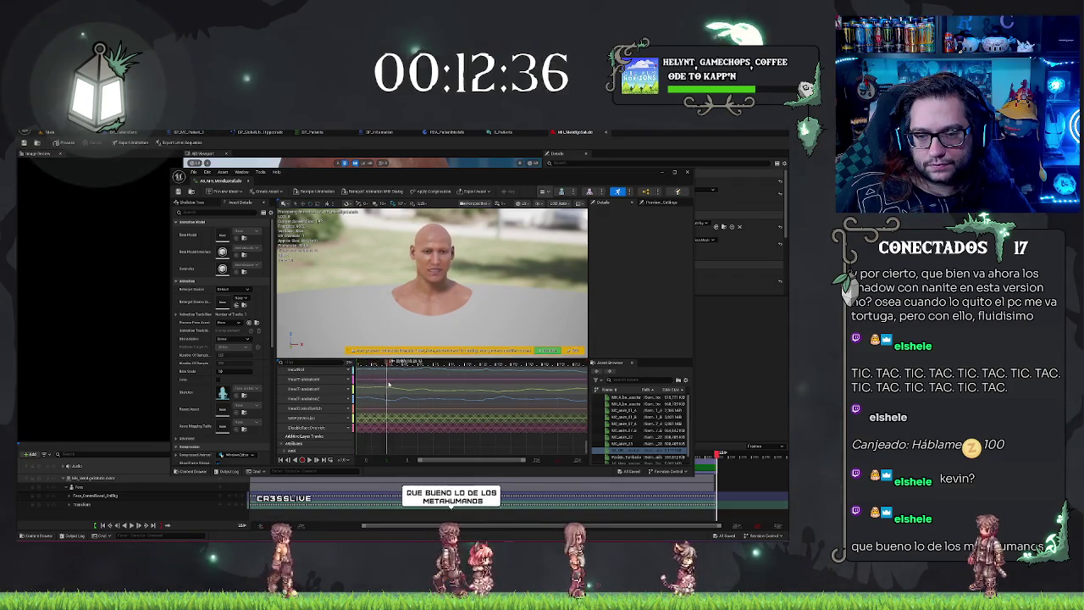
{"action": "left_click", "coordinate": [498, 380]}
{"action": "left_click_drag", "start_coordinate": [498, 380], "coordinate": [583, 364]}
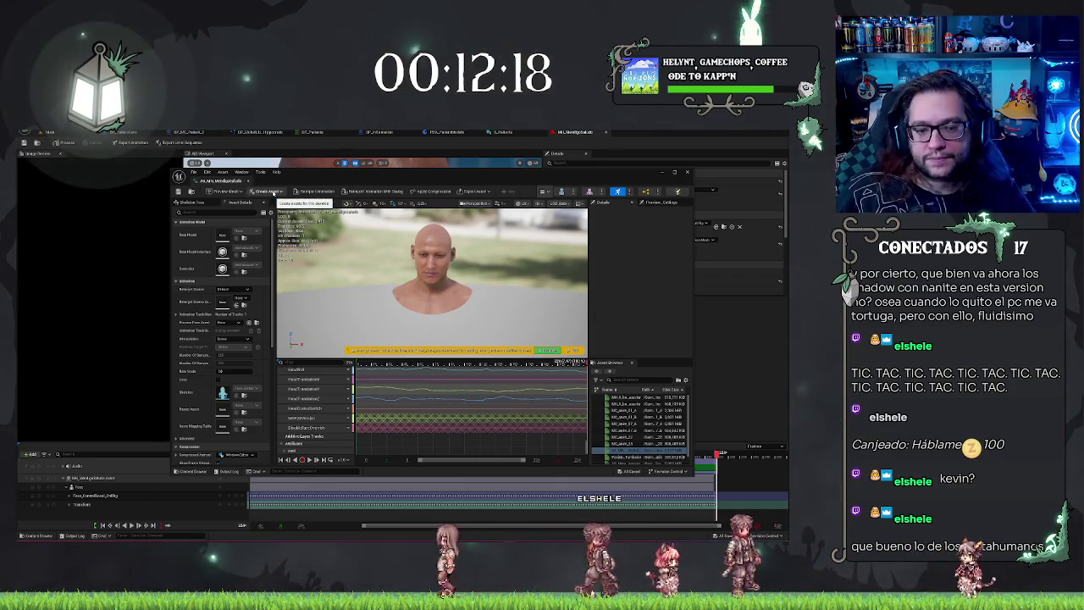
{"action": "left_click", "coordinate": [685, 172]}
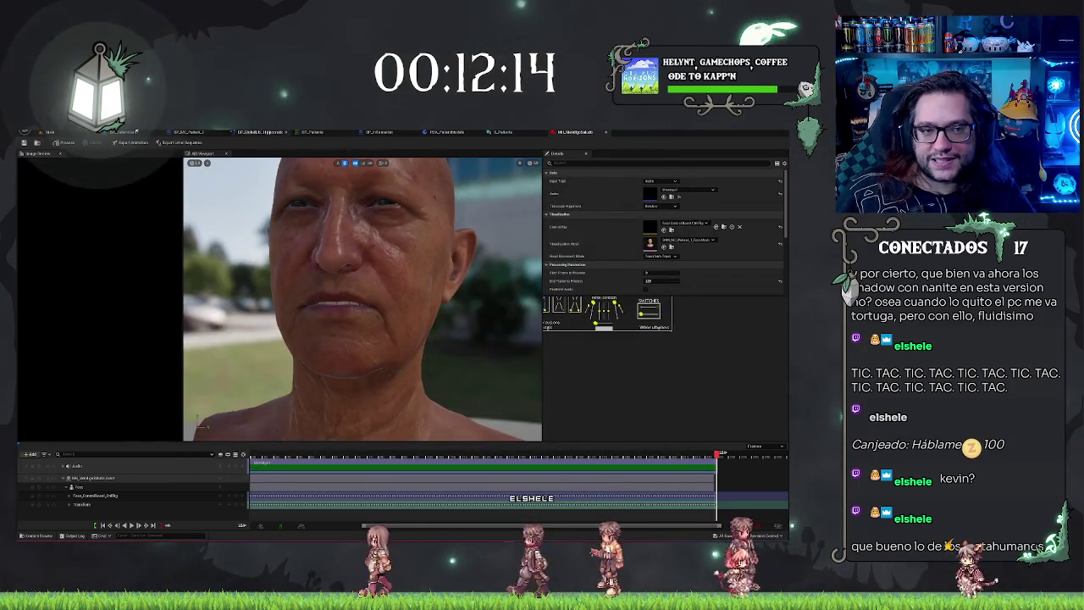
- In the hospital office level, select the desk monitor, search the Content Browser, and open the MEDSOFT widget
{"action": "left_click", "coordinate": [50, 132]}
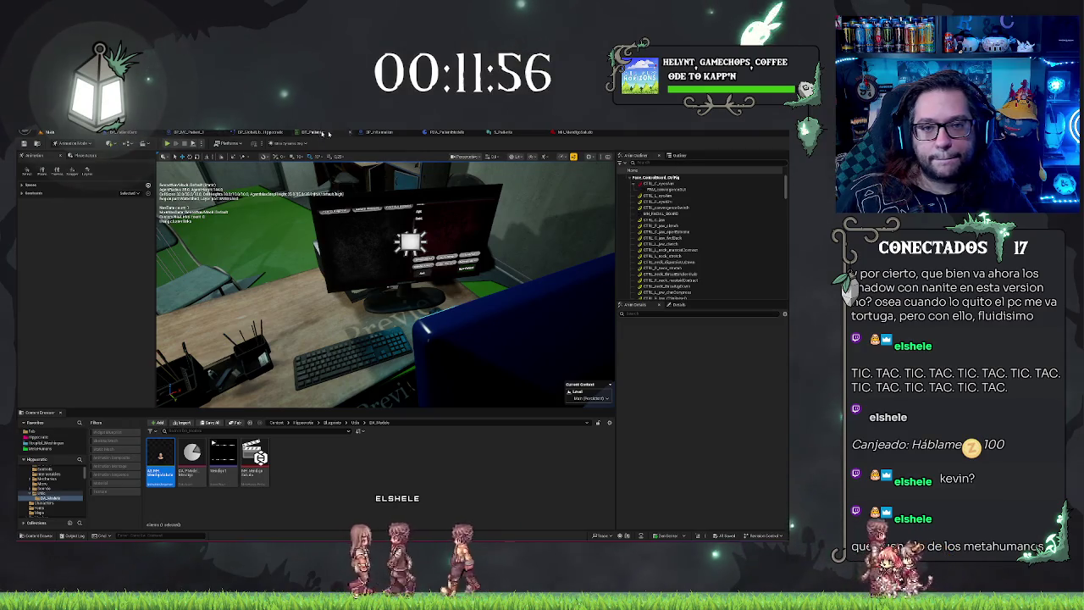
{"action": "left_click", "coordinate": [457, 241]}
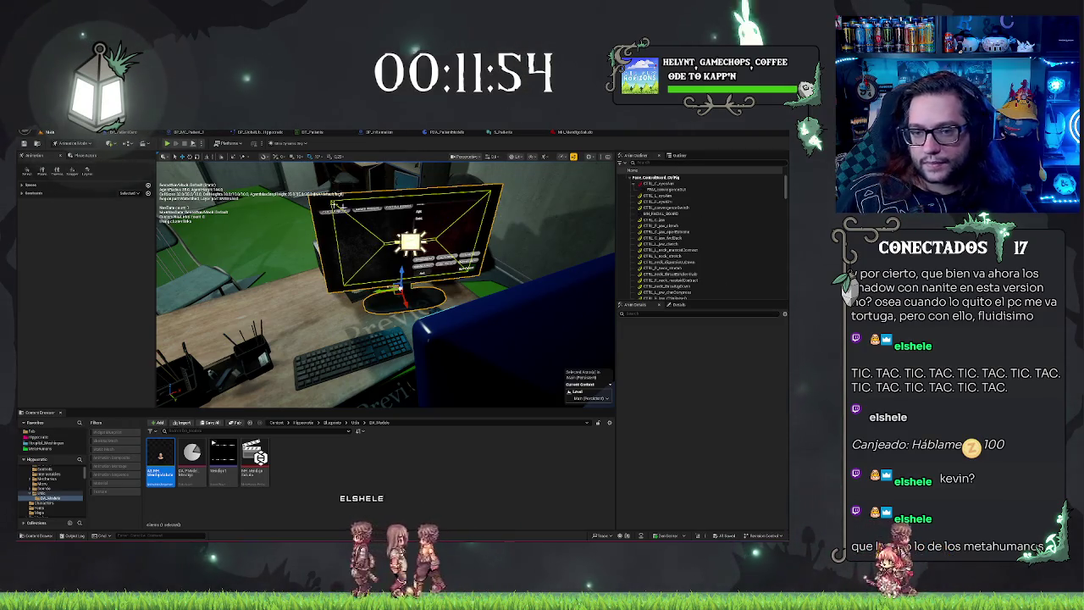
{"action": "left_click", "coordinate": [46, 436]}
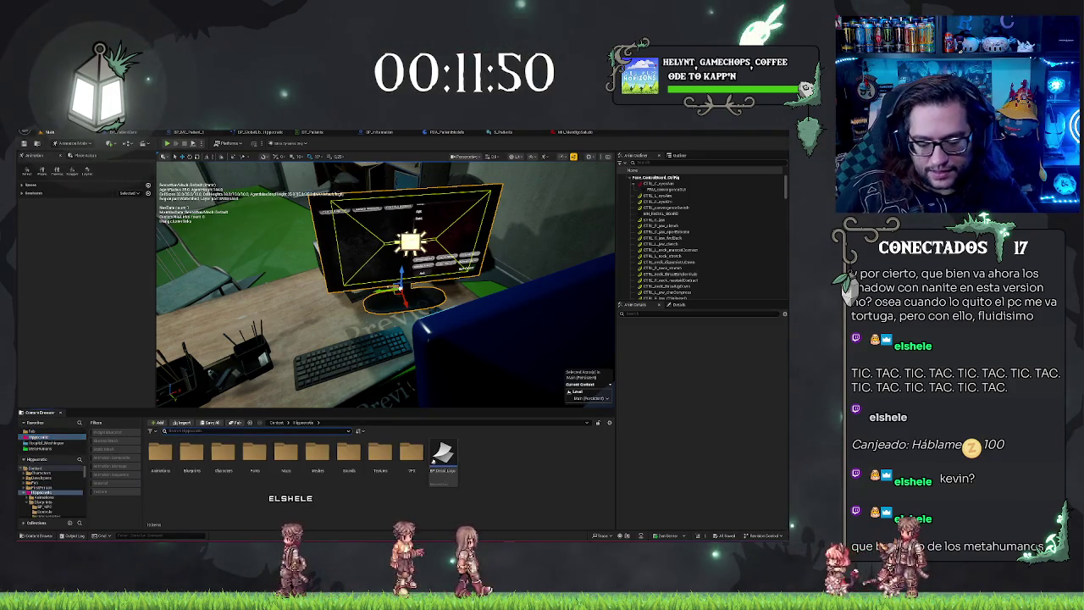
{"action": "type", "text": "e"}
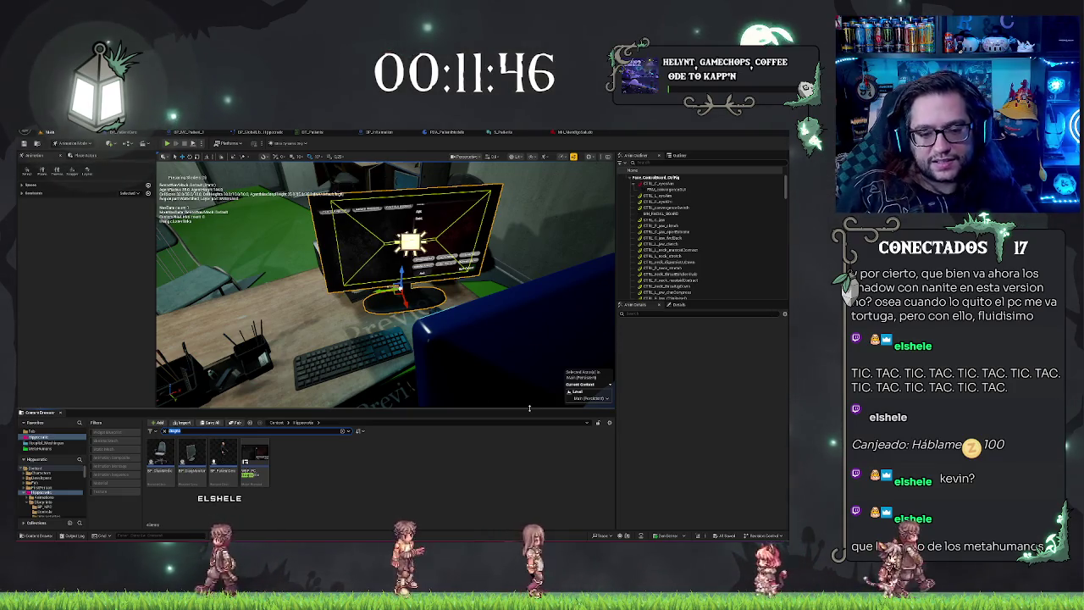
{"action": "key", "text": "ctrl+a"}
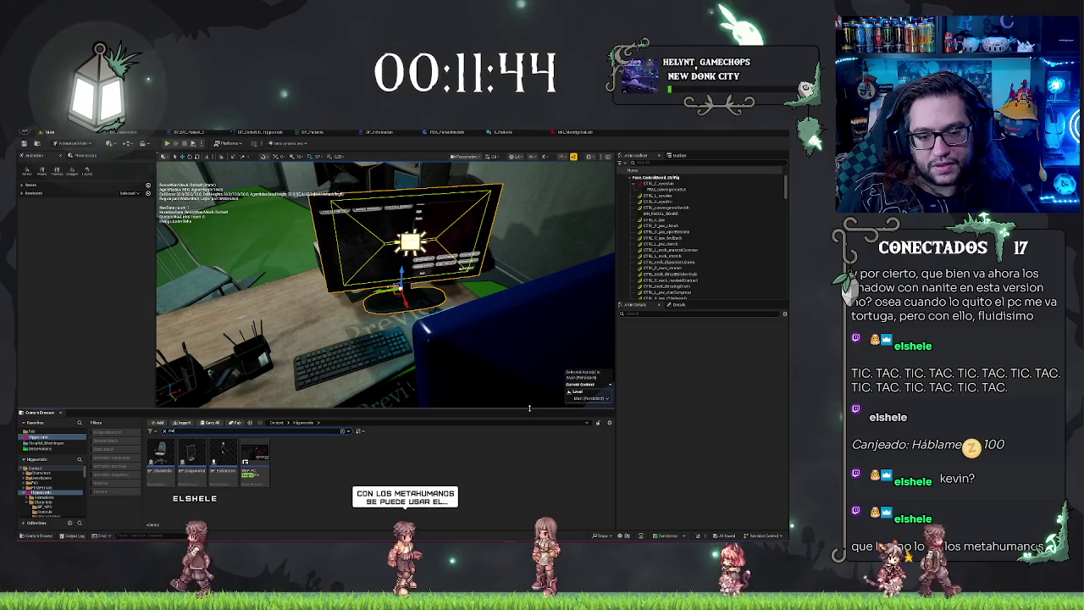
{"action": "type", "text": "m"}
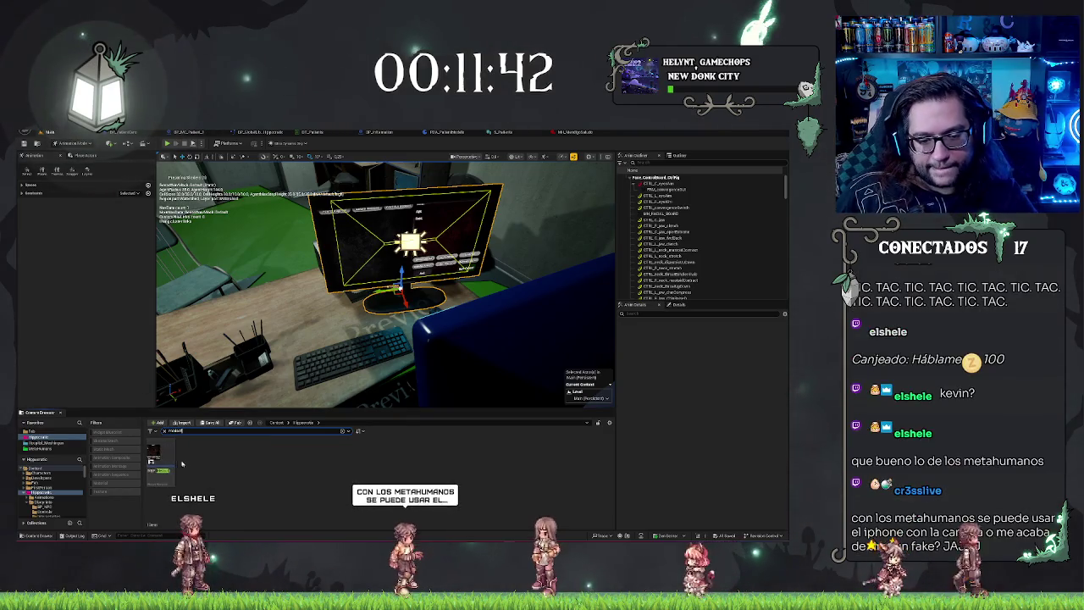
{"action": "double_click", "coordinate": [157, 458]}
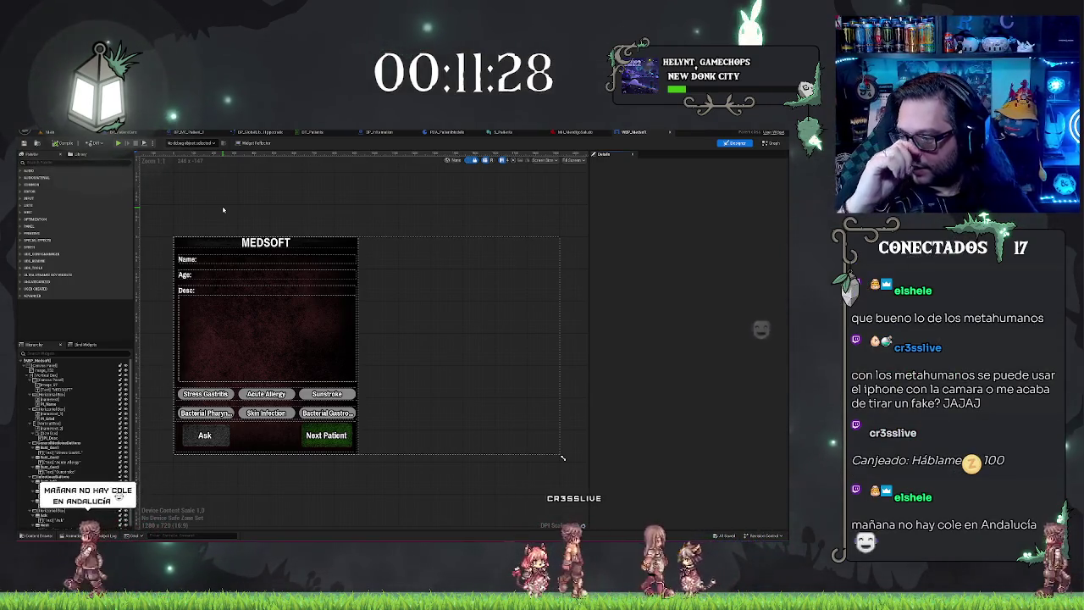
- Select the Ask button in the MEDSOFT layout and add its On Clicked event
{"action": "mouse_move", "coordinate": [249, 203]}
{"action": "left_mouse_down"}
{"action": "mouse_move", "coordinate": [327, 185]}
{"action": "mouse_move", "coordinate": [313, 190]}
{"action": "left_mouse_up"}
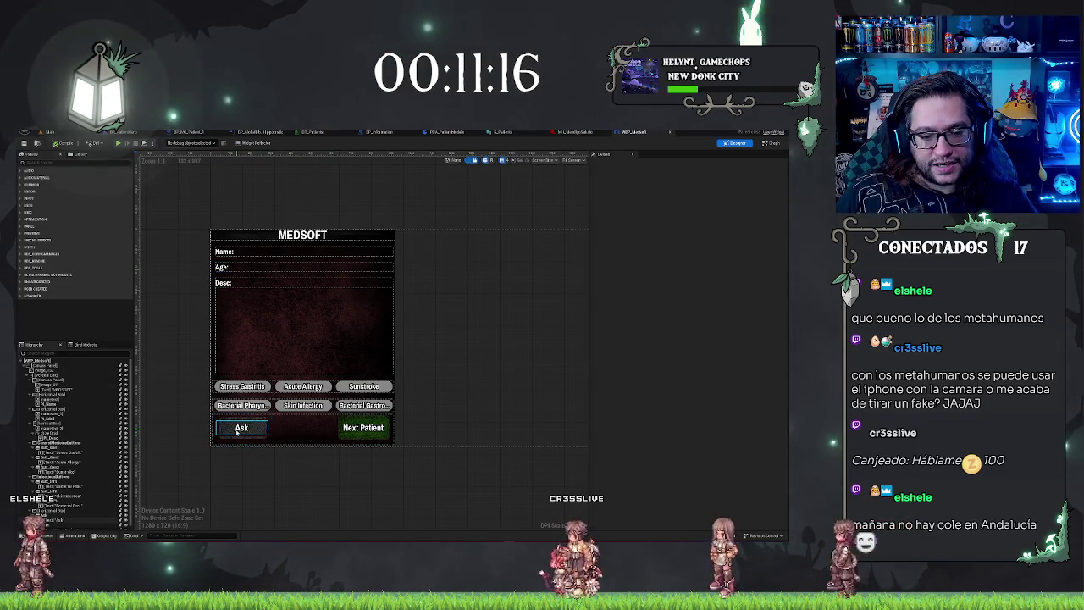
{"action": "left_click", "coordinate": [240, 430]}
{"action": "scroll", "coordinate": [697, 451], "scroll_direction": "down", "scroll_amount": 10}
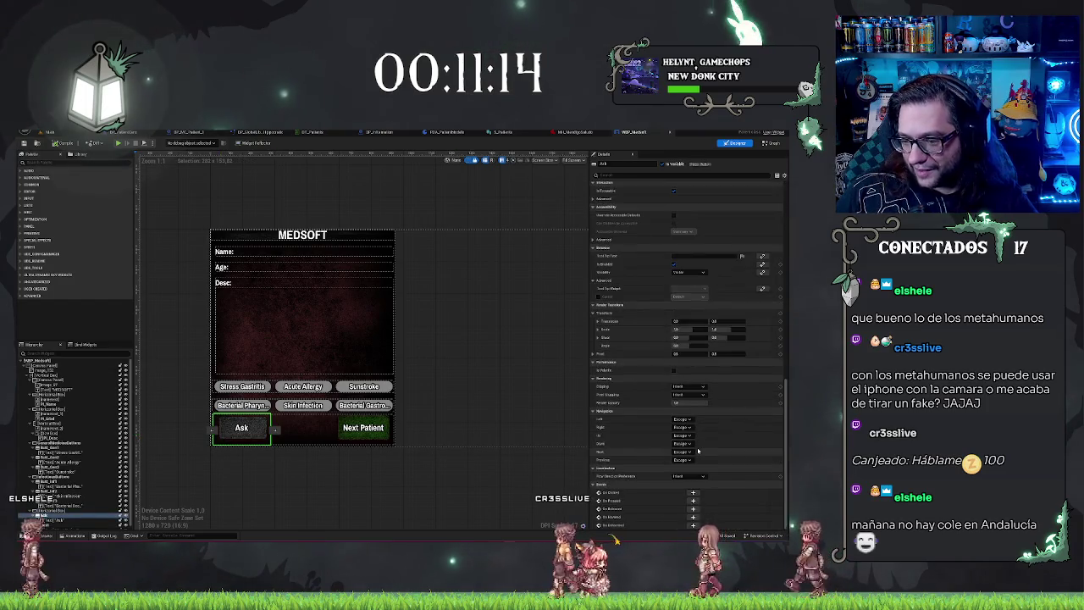
{"action": "left_click", "coordinate": [693, 492]}
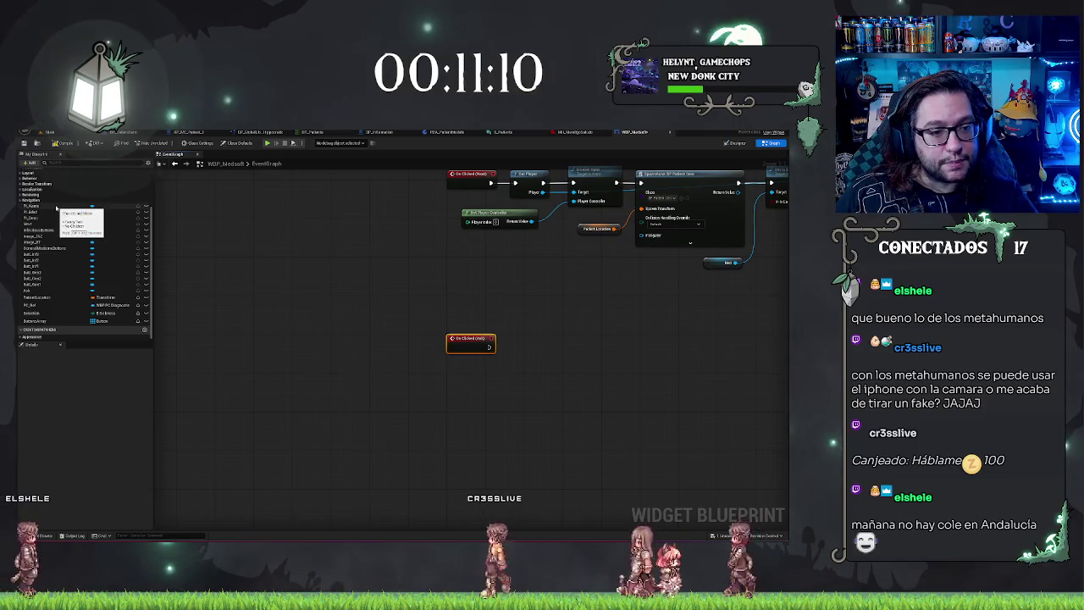
{"action": "left_click_drag", "start_coordinate": [444, 277], "coordinate": [353, 289]}
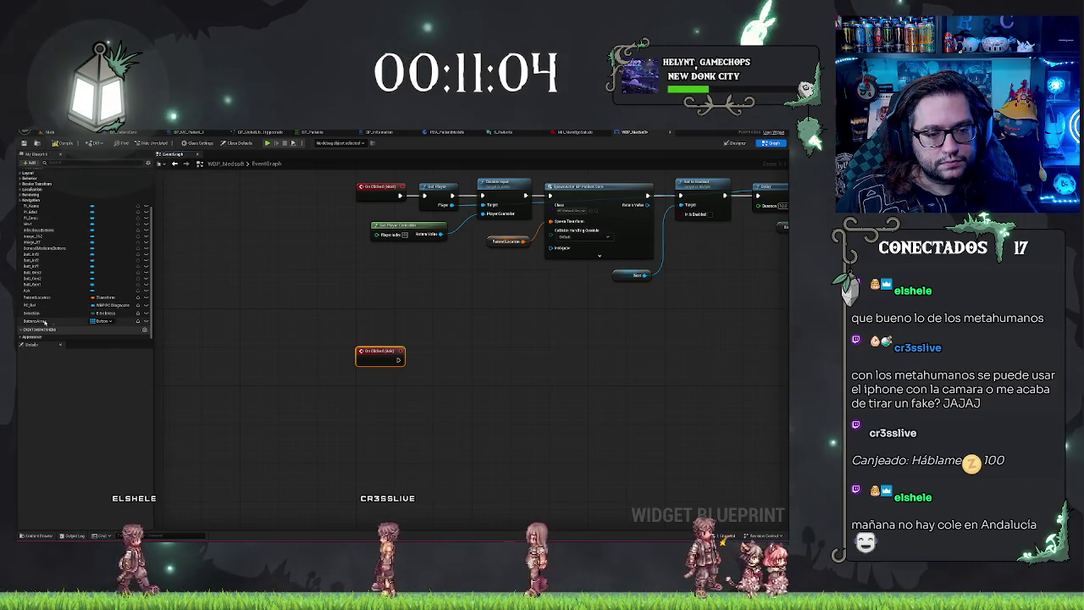
{"action": "left_click_drag", "start_coordinate": [597, 315], "coordinate": [324, 382]}
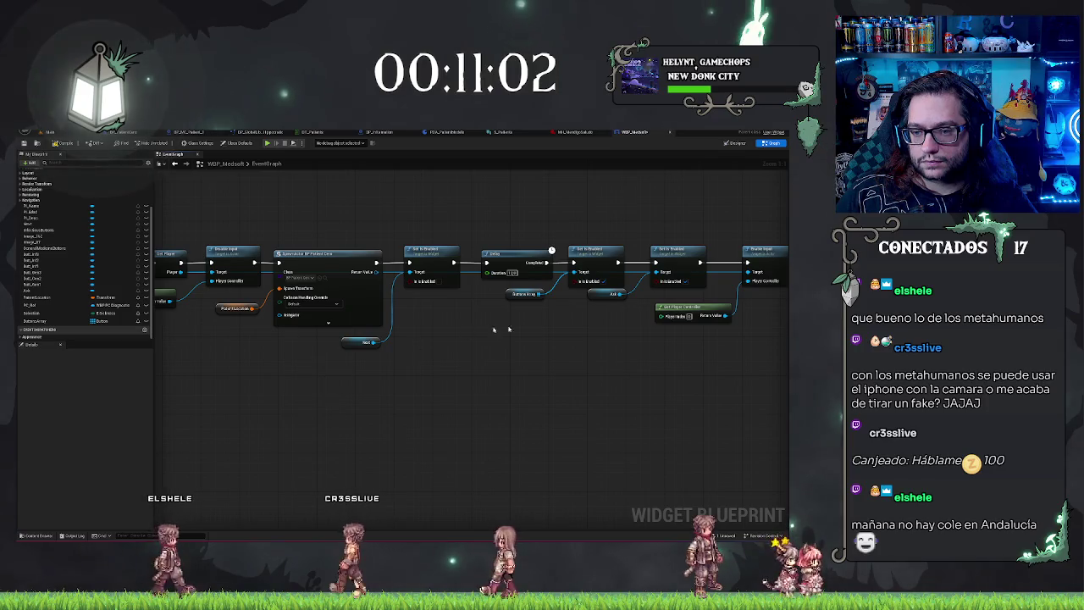
{"action": "left_click_drag", "start_coordinate": [723, 331], "coordinate": [478, 345]}
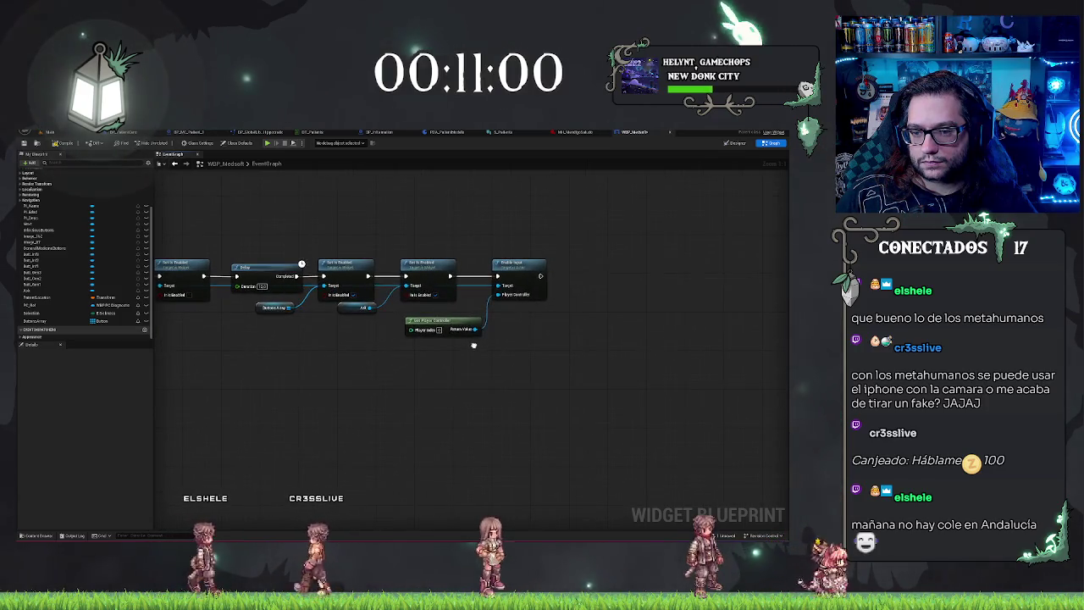
{"action": "mouse_move", "coordinate": [203, 220]}
{"action": "left_mouse_down"}
{"action": "mouse_move", "coordinate": [447, 296]}
{"action": "mouse_move", "coordinate": [615, 296]}
{"action": "mouse_move", "coordinate": [624, 346]}
{"action": "mouse_move", "coordinate": [579, 469]}
{"action": "left_mouse_up"}
{"action": "mouse_move", "coordinate": [527, 345]}
{"action": "left_mouse_down"}
{"action": "mouse_move", "coordinate": [444, 497]}
{"action": "mouse_move", "coordinate": [424, 384]}
{"action": "left_mouse_up"}
{"action": "scroll", "coordinate": [479, 389], "scroll_direction": "down", "scroll_amount": 1}
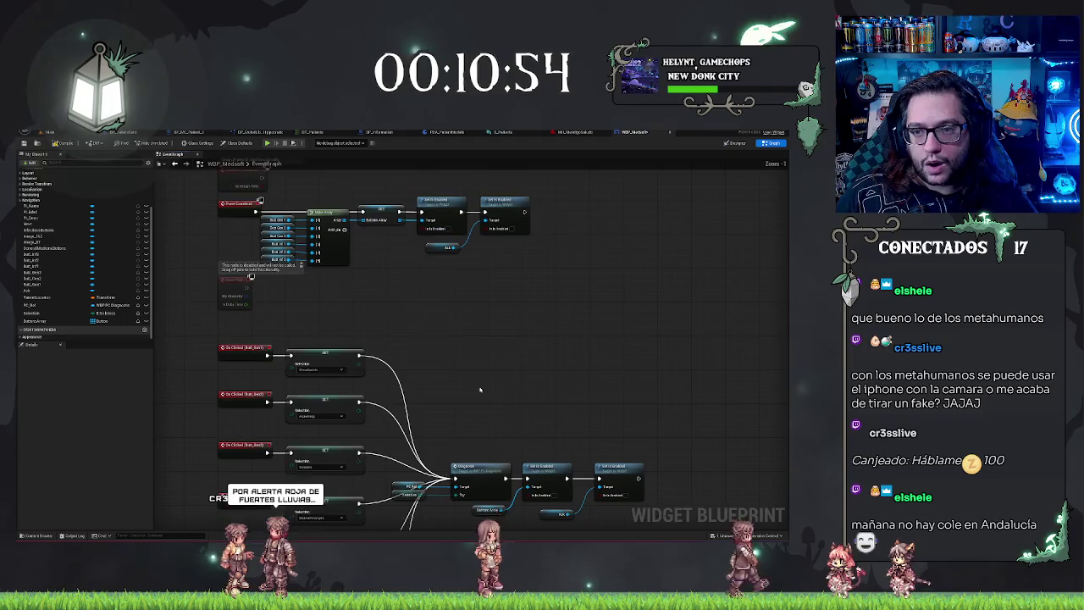
{"action": "left_click_drag", "start_coordinate": [488, 394], "coordinate": [499, 228]}
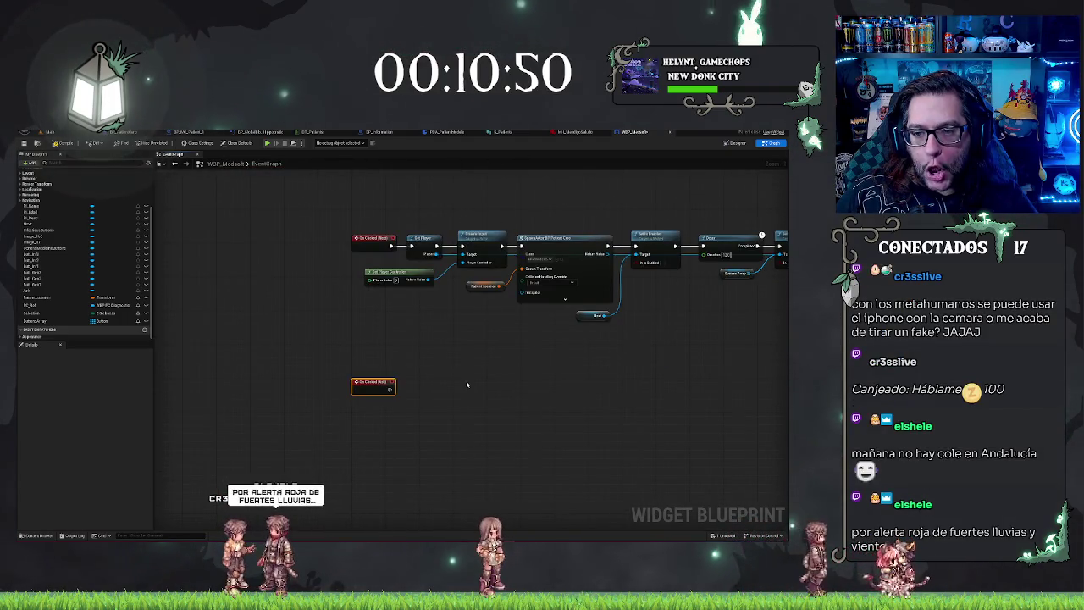
{"action": "mouse_move", "coordinate": [500, 229]}
{"action": "left_mouse_down"}
{"action": "mouse_move", "coordinate": [500, 431]}
{"action": "mouse_move", "coordinate": [496, 199]}
{"action": "mouse_move", "coordinate": [495, 508]}
{"action": "left_mouse_up"}
{"action": "mouse_move", "coordinate": [472, 169]}
{"action": "left_mouse_down"}
{"action": "mouse_move", "coordinate": [472, 249]}
{"action": "mouse_move", "coordinate": [474, 152]}
{"action": "mouse_move", "coordinate": [474, 176]}
{"action": "left_mouse_up"}
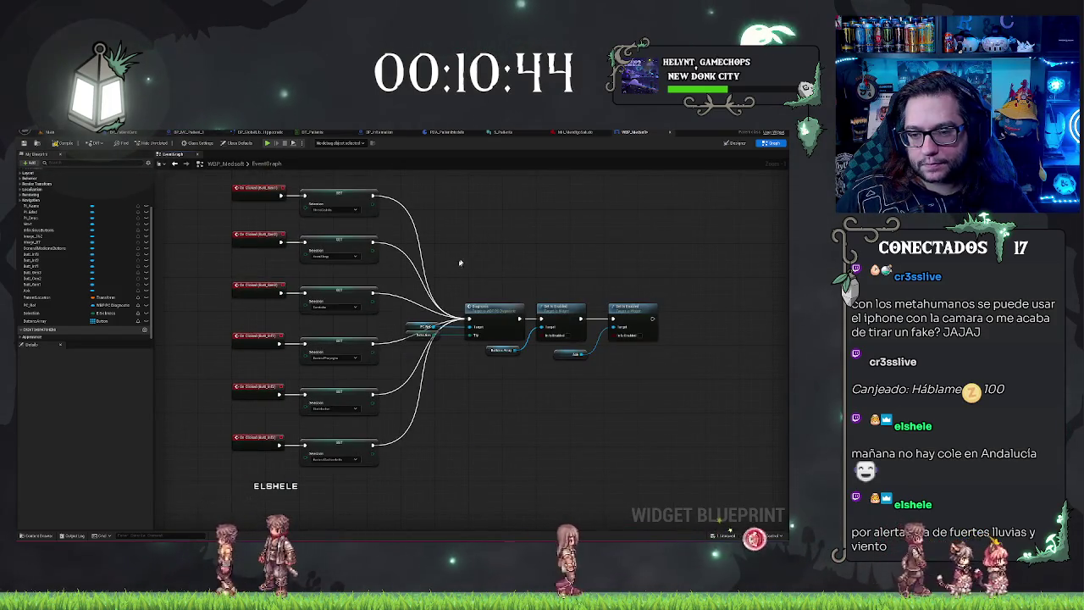
{"action": "mouse_move", "coordinate": [427, 295]}
{"action": "left_mouse_down"}
{"action": "mouse_move", "coordinate": [508, 157]}
{"action": "mouse_move", "coordinate": [512, 84]}
{"action": "mouse_move", "coordinate": [414, 222]}
{"action": "mouse_move", "coordinate": [470, 258]}
{"action": "left_mouse_up"}
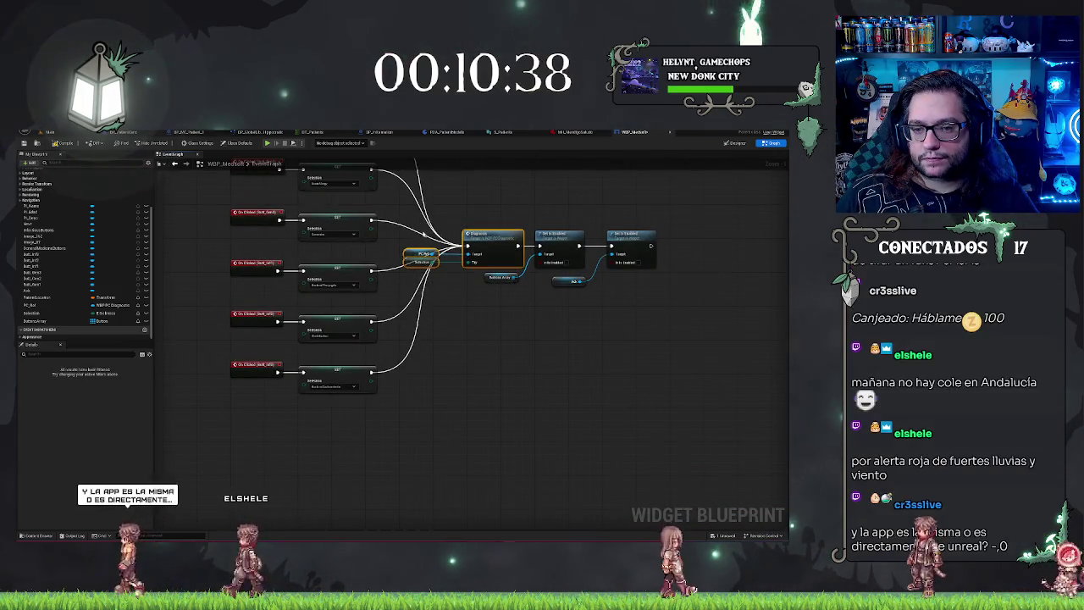
{"action": "left_click", "coordinate": [421, 254]}
{"action": "left_click_drag", "start_coordinate": [404, 477], "coordinate": [436, 399]}
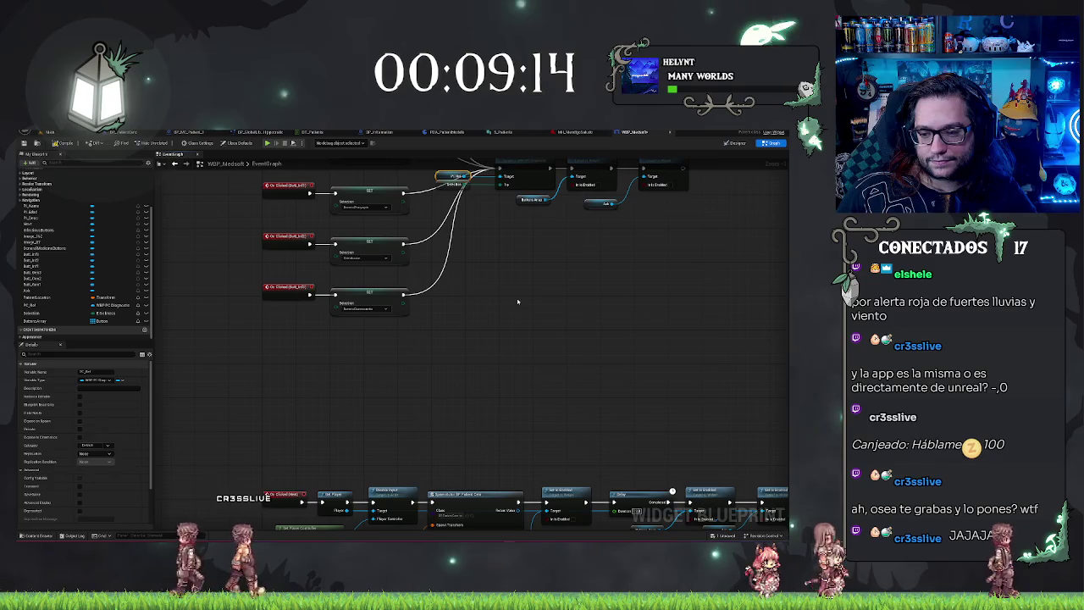
- Paste a PC_Ref getter node and place it under the second On Clicked event
{"action": "scroll", "coordinate": [520, 339], "scroll_direction": "up", "scroll_amount": 3}
{"action": "scroll", "coordinate": [515, 377], "scroll_direction": "up", "scroll_amount": 1}
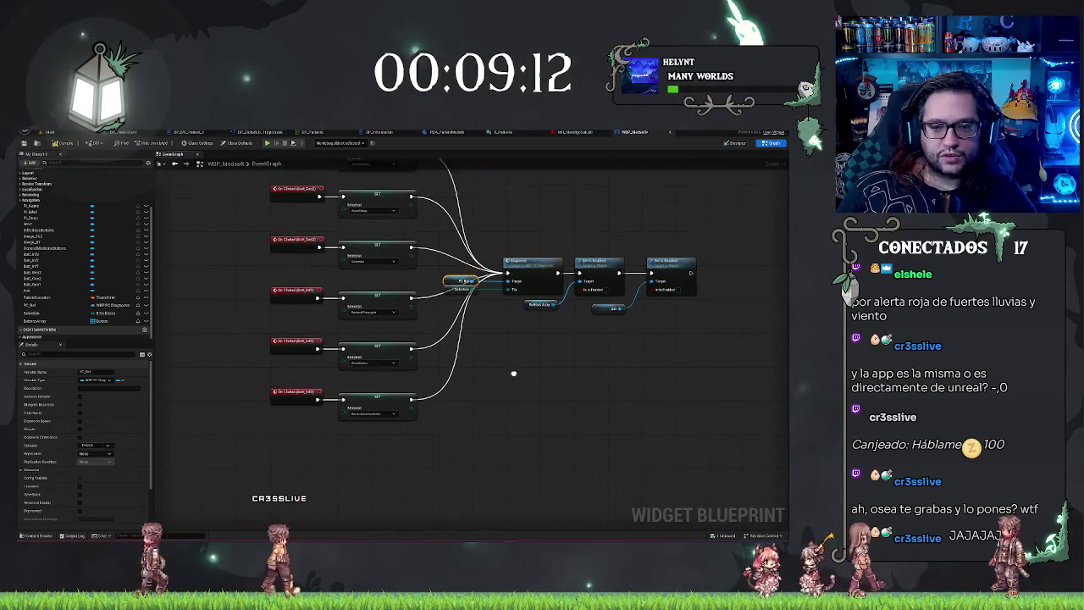
{"action": "scroll", "coordinate": [502, 397], "scroll_direction": "down", "scroll_amount": 15}
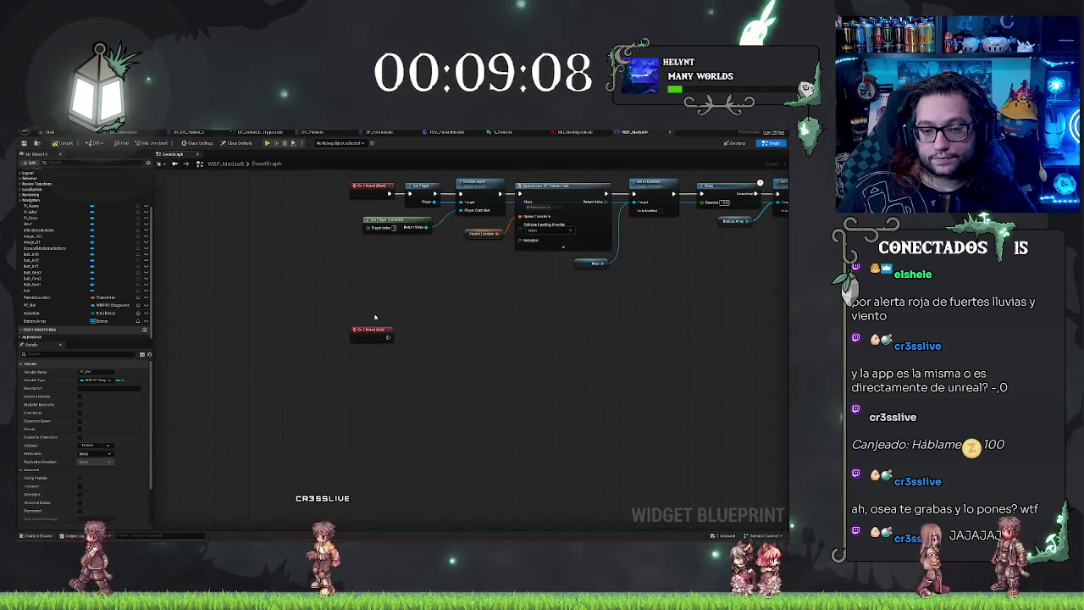
{"action": "key", "text": "ctrl+v"}
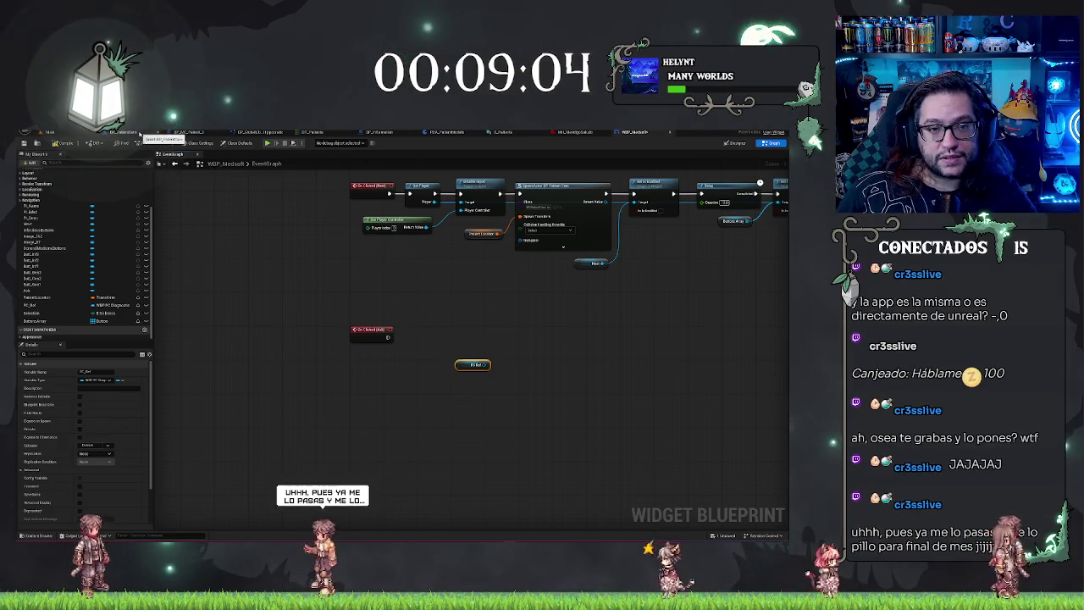
{"action": "left_click_drag", "start_coordinate": [464, 364], "coordinate": [388, 368]}
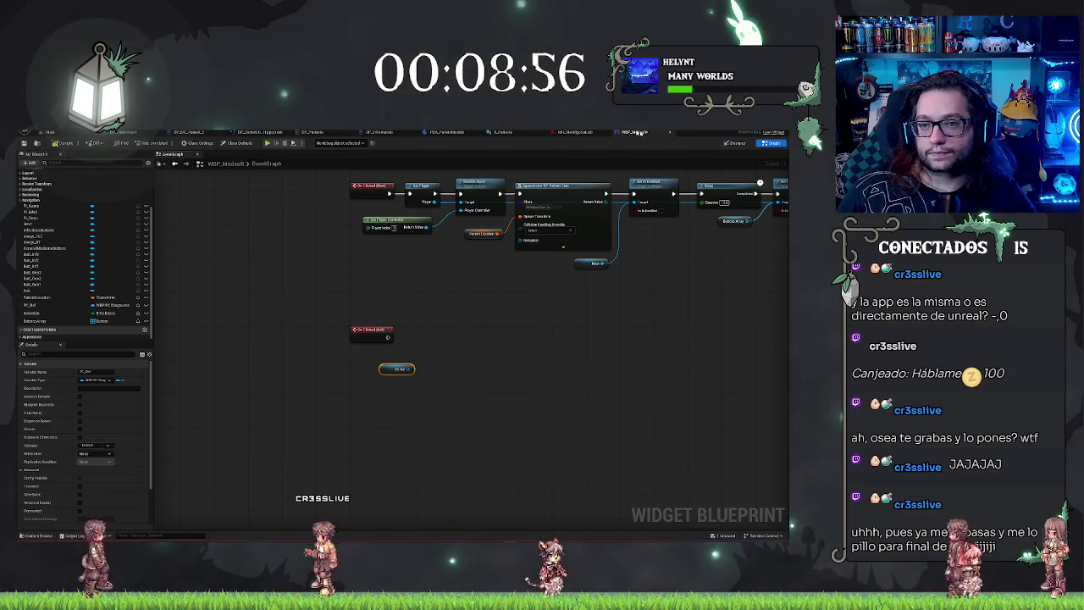
- Search the Content Browser for 'diagnost' and open WBP_PC_Diagnostic's event graph
{"action": "left_click", "coordinate": [83, 131]}
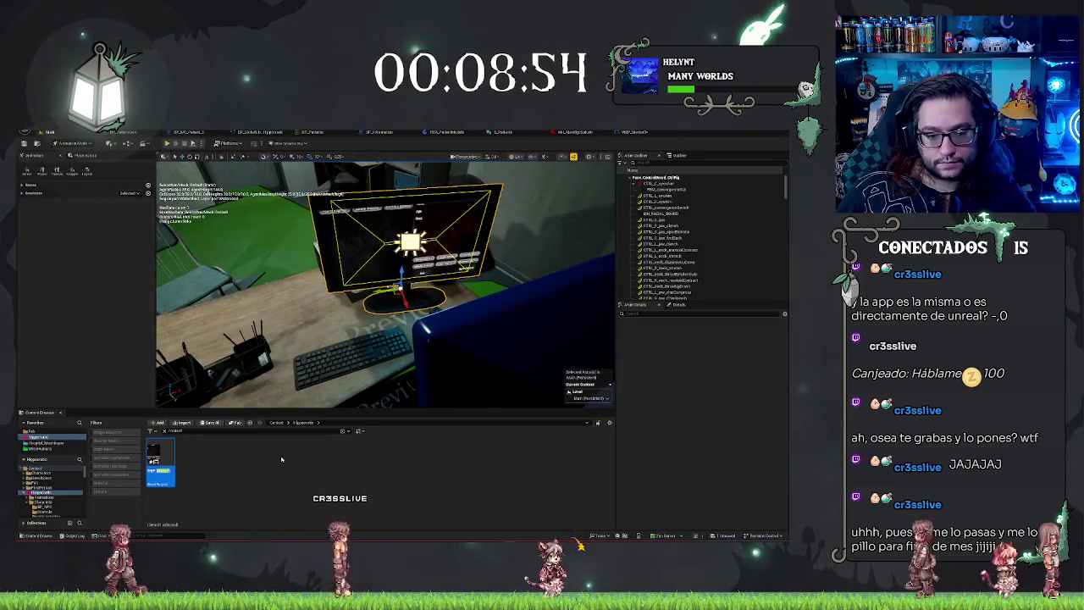
{"action": "type", "text": "diagnost"}
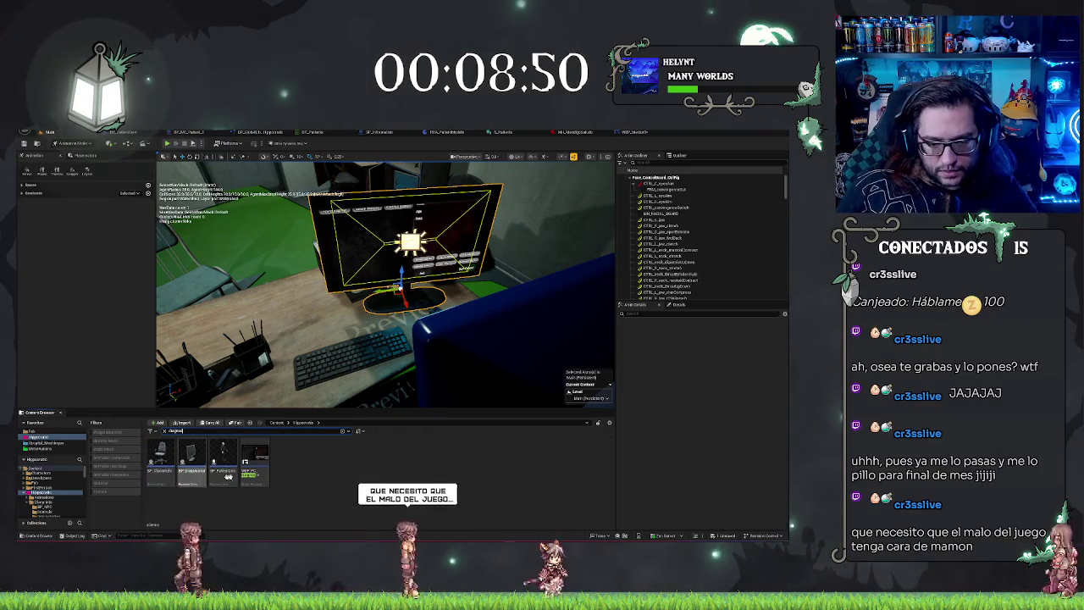
{"action": "double_click", "coordinate": [254, 462]}
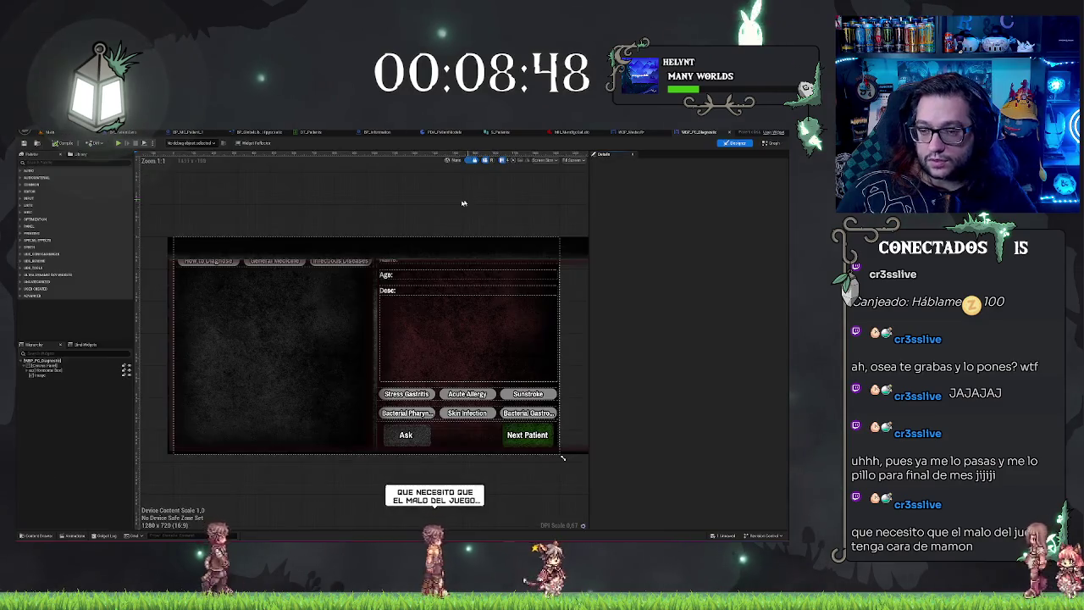
{"action": "left_click", "coordinate": [771, 143]}
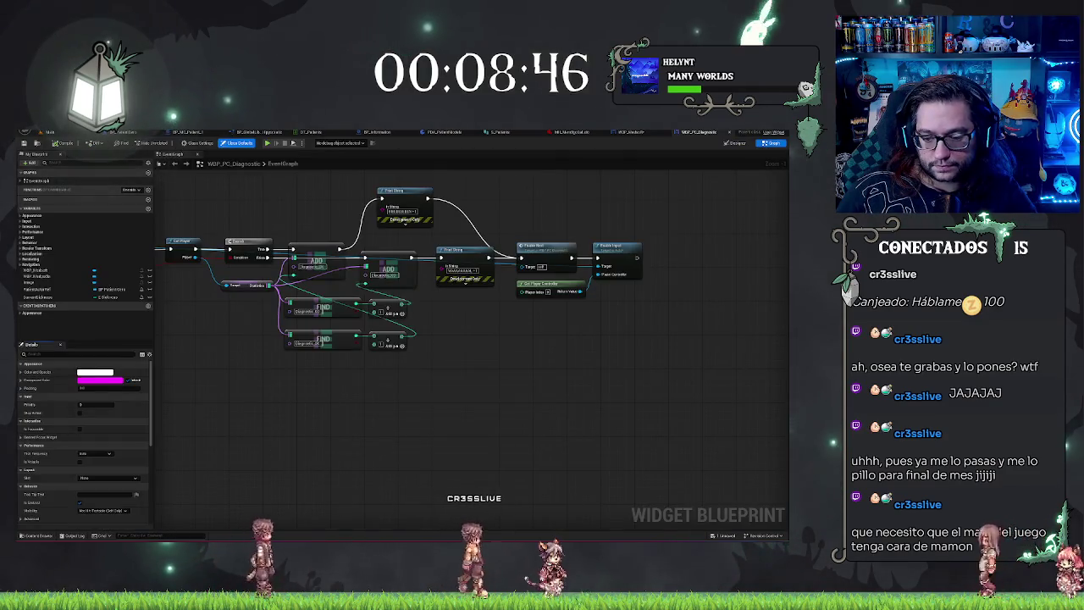
- Add a custom event named Activation next to the Delay node
{"action": "mouse_move", "coordinate": [289, 406]}
{"action": "left_mouse_down"}
{"action": "mouse_move", "coordinate": [346, 416]}
{"action": "mouse_move", "coordinate": [466, 394]}
{"action": "mouse_move", "coordinate": [422, 415]}
{"action": "left_mouse_up"}
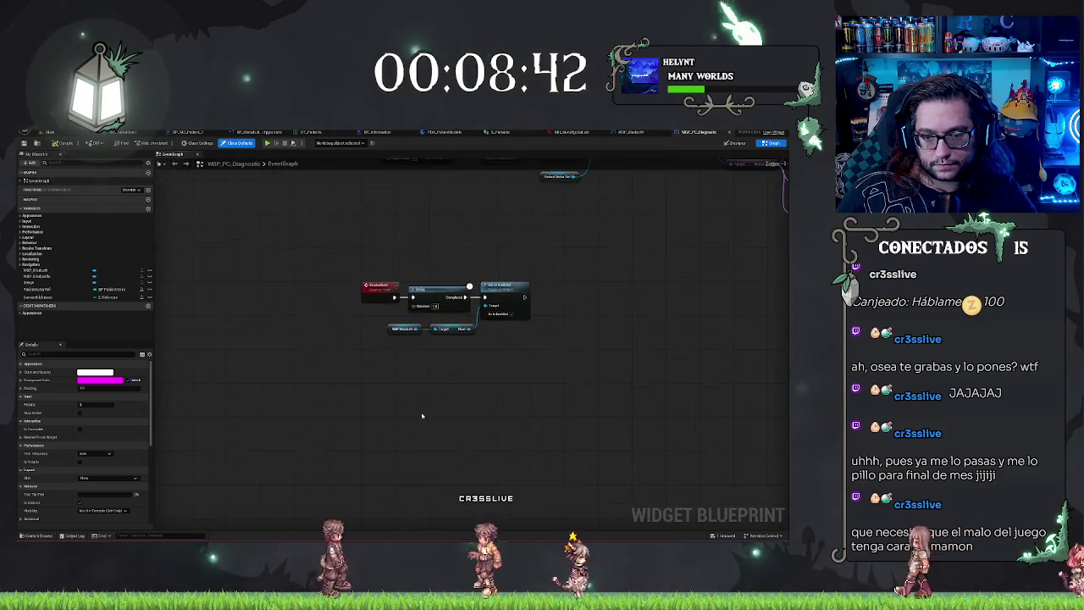
{"action": "right_click", "coordinate": [385, 410]}
{"action": "type", "text": "add cu"}
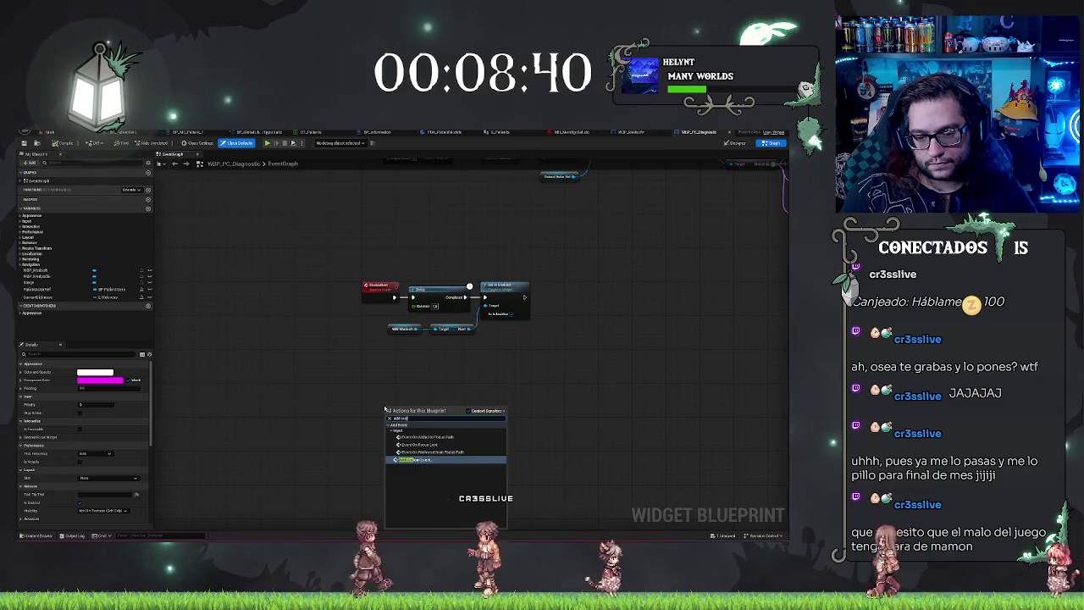
{"action": "key", "text": "Return"}
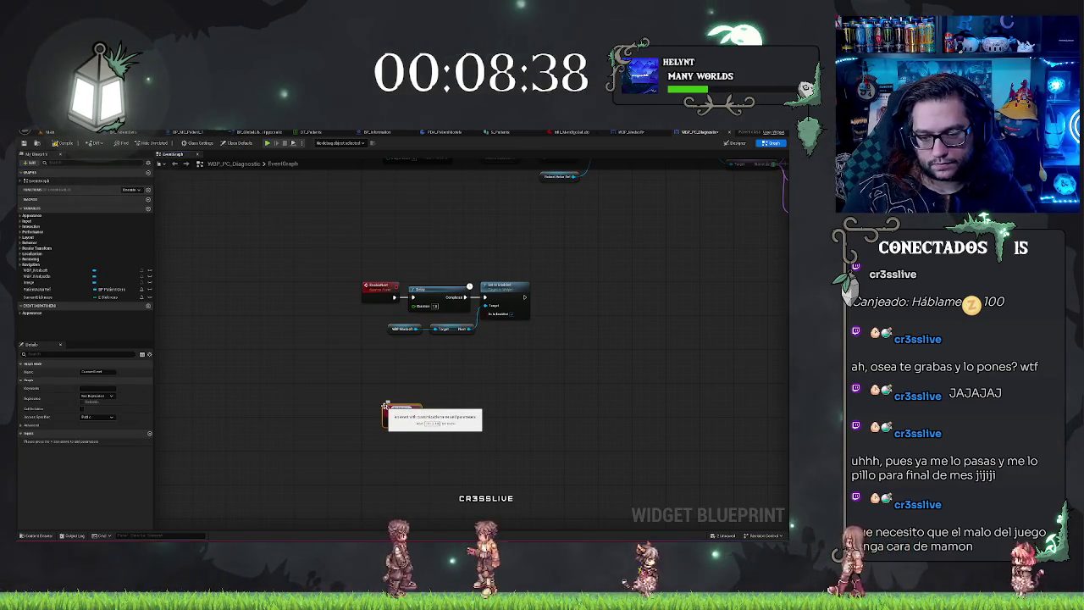
{"action": "type", "text": "Activation"}
{"action": "key", "text": "Return"}
{"action": "left_click_drag", "start_coordinate": [393, 423], "coordinate": [418, 435]}
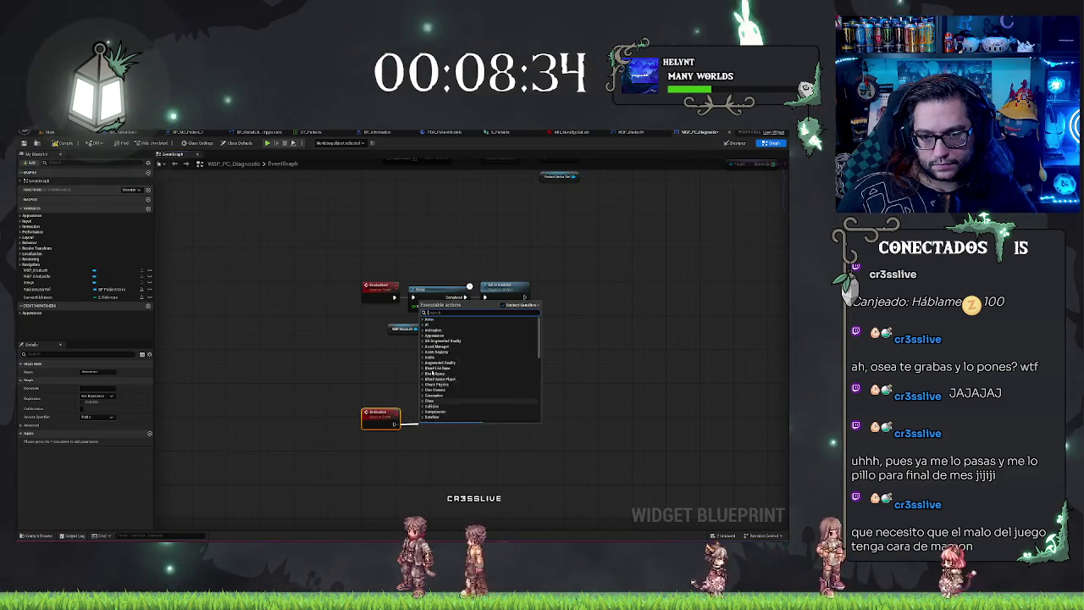
{"action": "left_click_drag", "start_coordinate": [650, 214], "coordinate": [583, 364]}
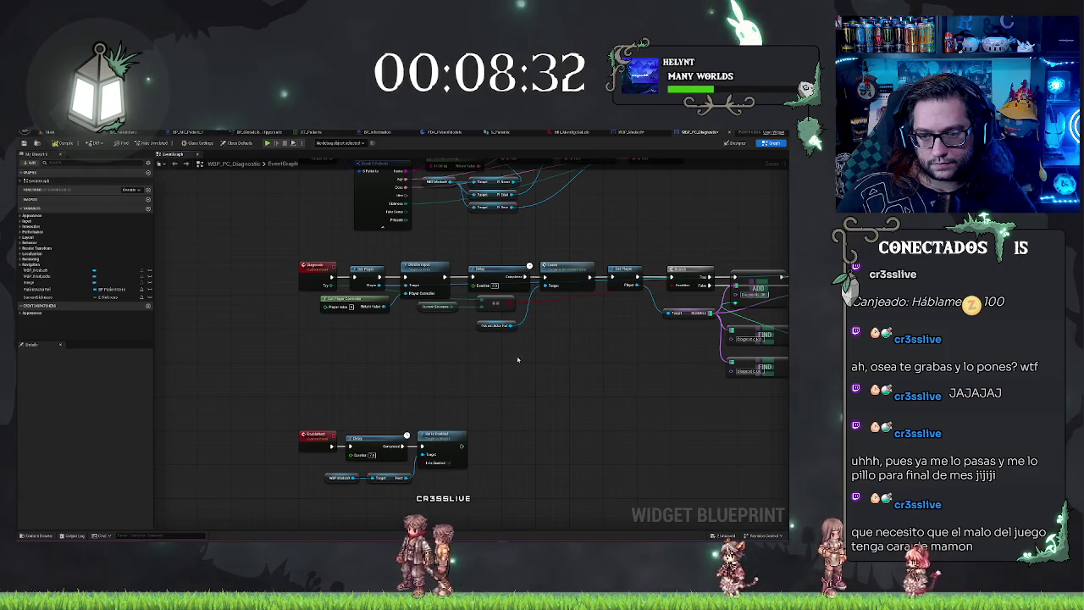
- Get the Face component from Patient Actor Ref and connect it to a new Play Animation node
{"action": "left_click", "coordinate": [496, 324]}
{"action": "left_click_drag", "start_coordinate": [493, 405], "coordinate": [554, 354]}
{"action": "mouse_move", "coordinate": [425, 509]}
{"action": "left_mouse_down"}
{"action": "mouse_move", "coordinate": [422, 469]}
{"action": "mouse_move", "coordinate": [454, 436]}
{"action": "left_mouse_up"}
{"action": "type", "text": "se"}
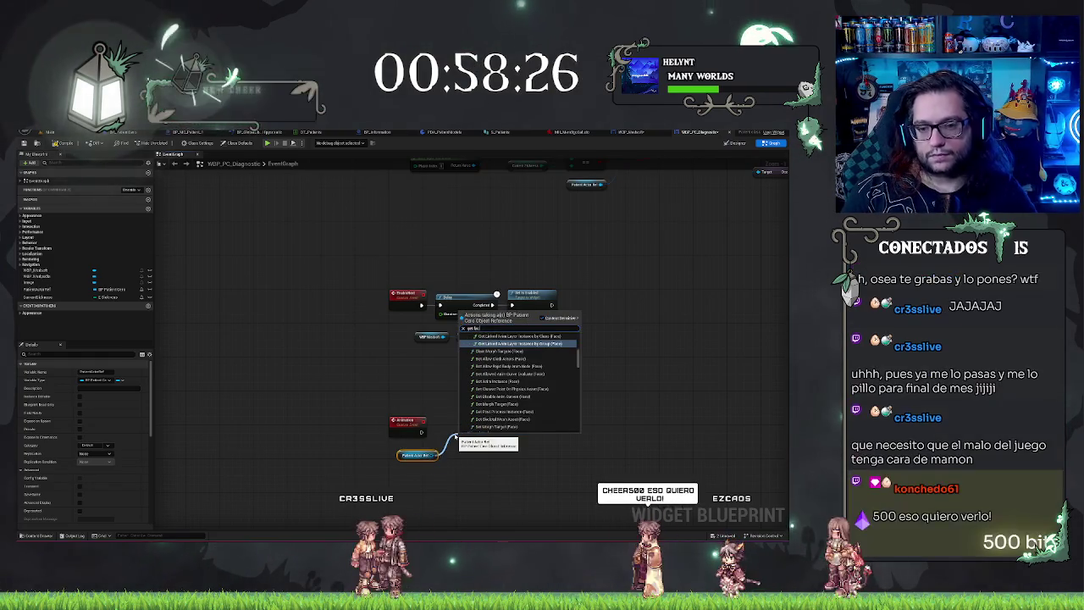
{"action": "type", "text": " face"}
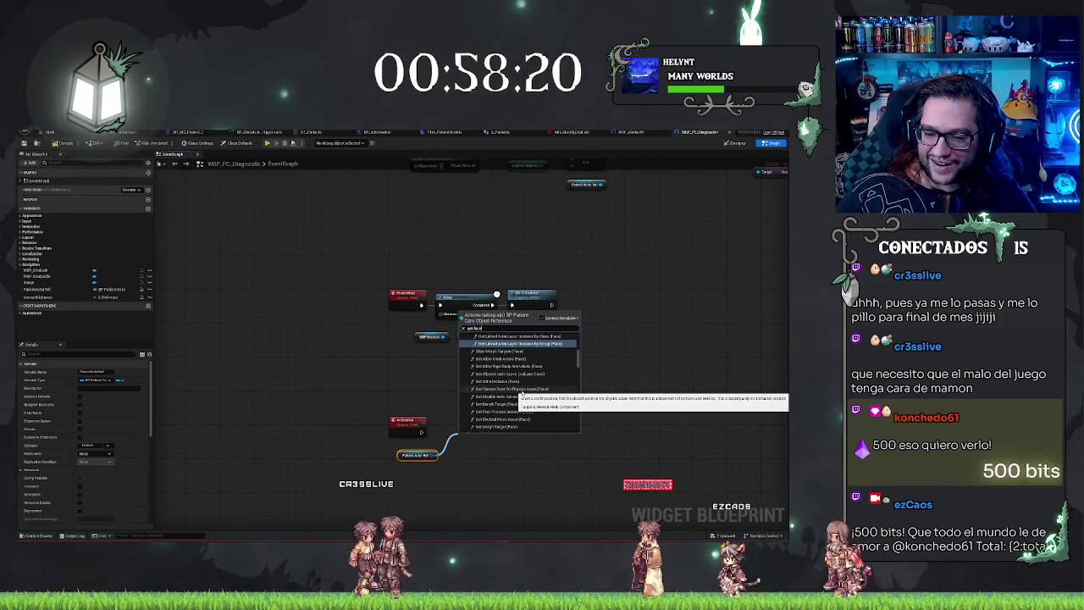
{"action": "scroll", "coordinate": [523, 395], "scroll_direction": "up", "scroll_amount": 5}
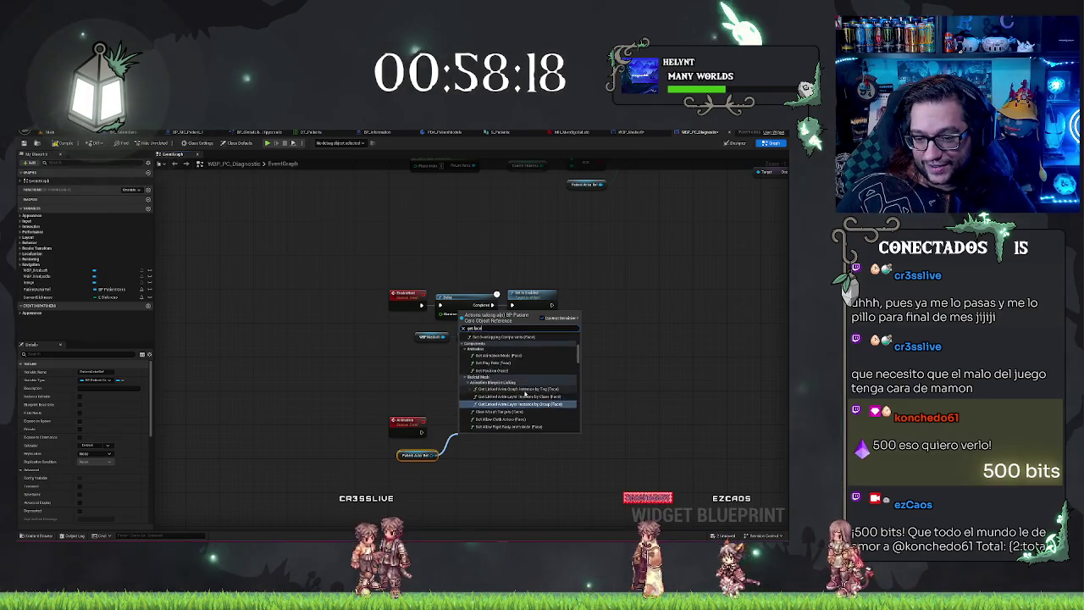
{"action": "scroll", "coordinate": [571, 360], "scroll_direction": "down", "scroll_amount": 1}
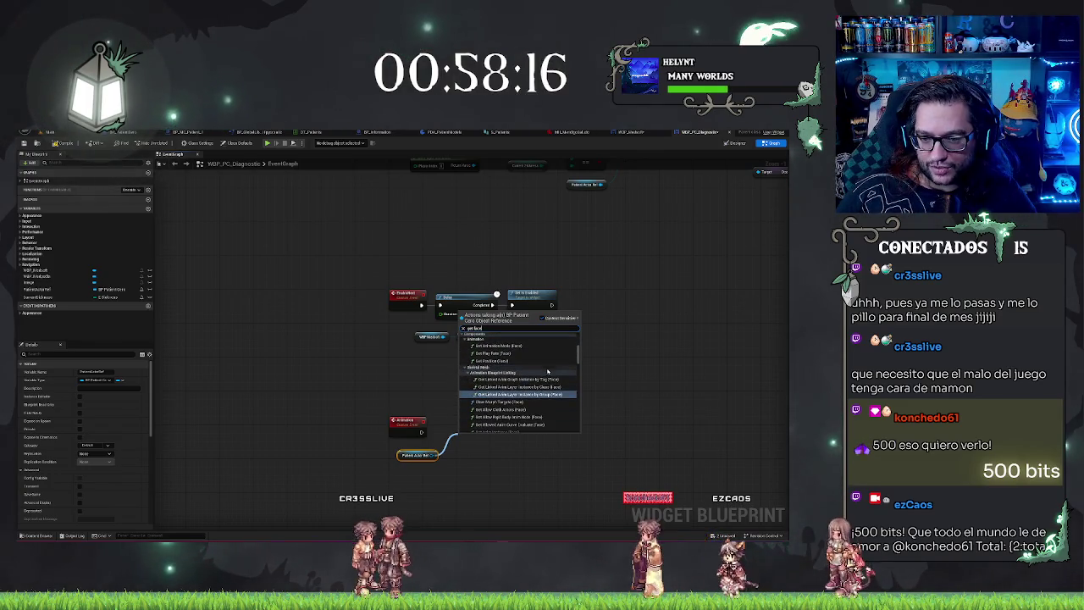
{"action": "scroll", "coordinate": [547, 371], "scroll_direction": "up", "scroll_amount": 3}
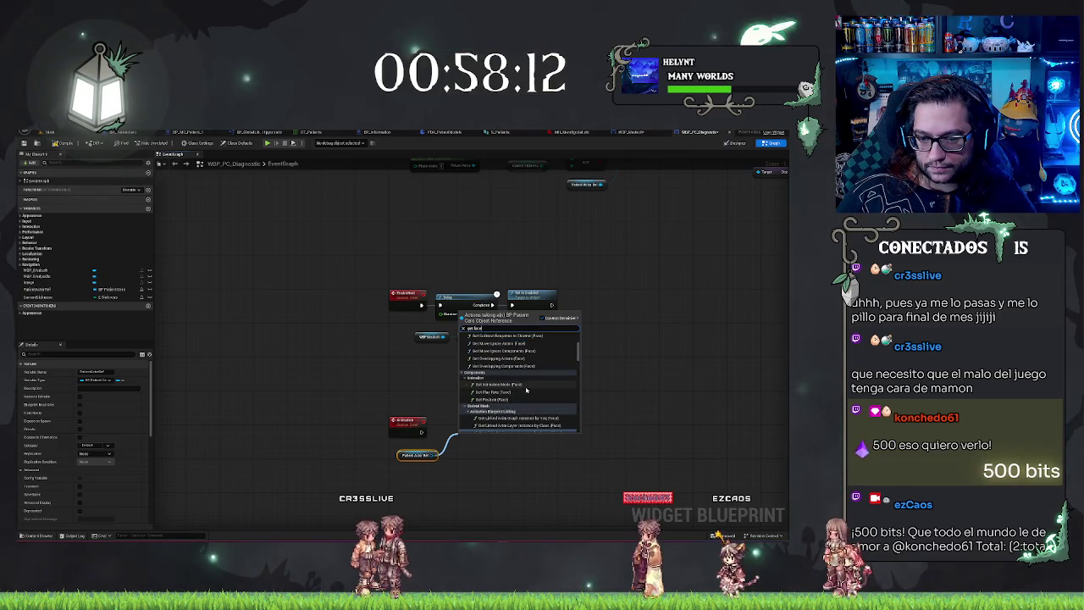
{"action": "scroll", "coordinate": [526, 389], "scroll_direction": "down", "scroll_amount": 6}
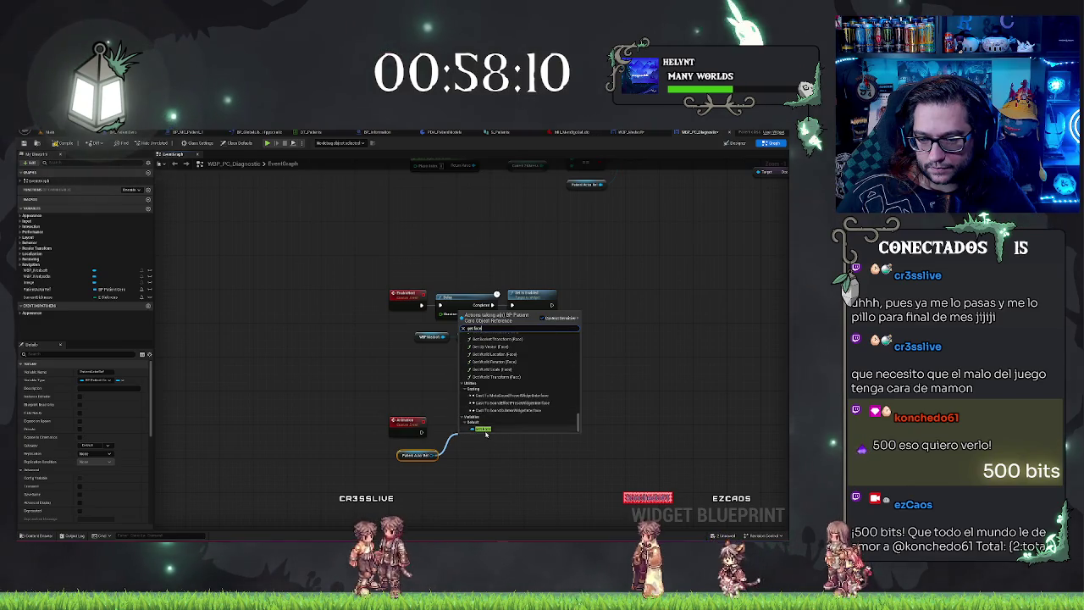
{"action": "left_click", "coordinate": [482, 429]}
{"action": "type", "text": "play anim"}
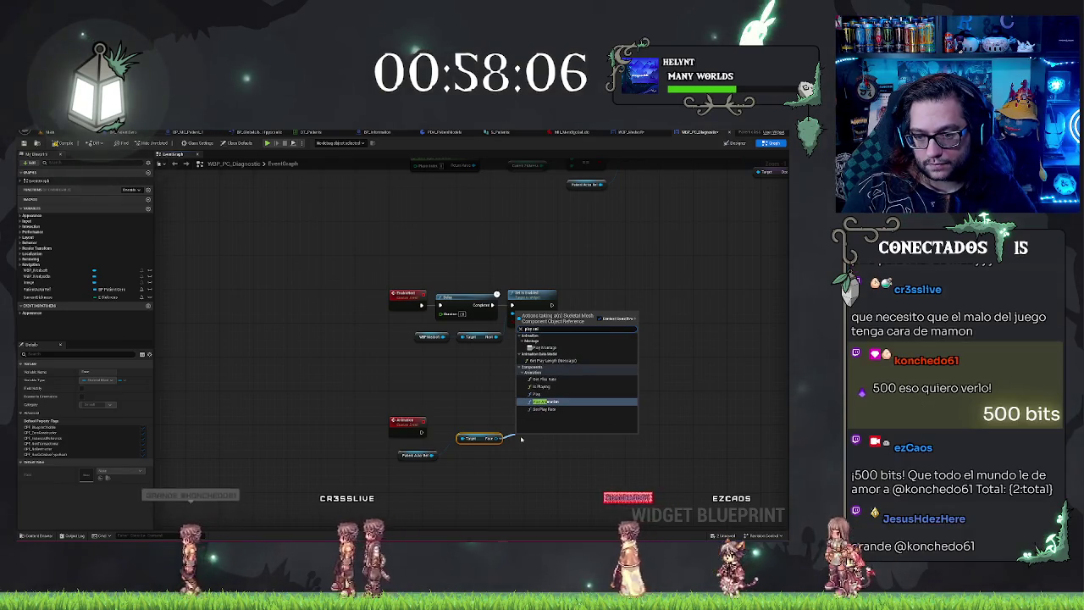
{"action": "key", "text": "Return"}
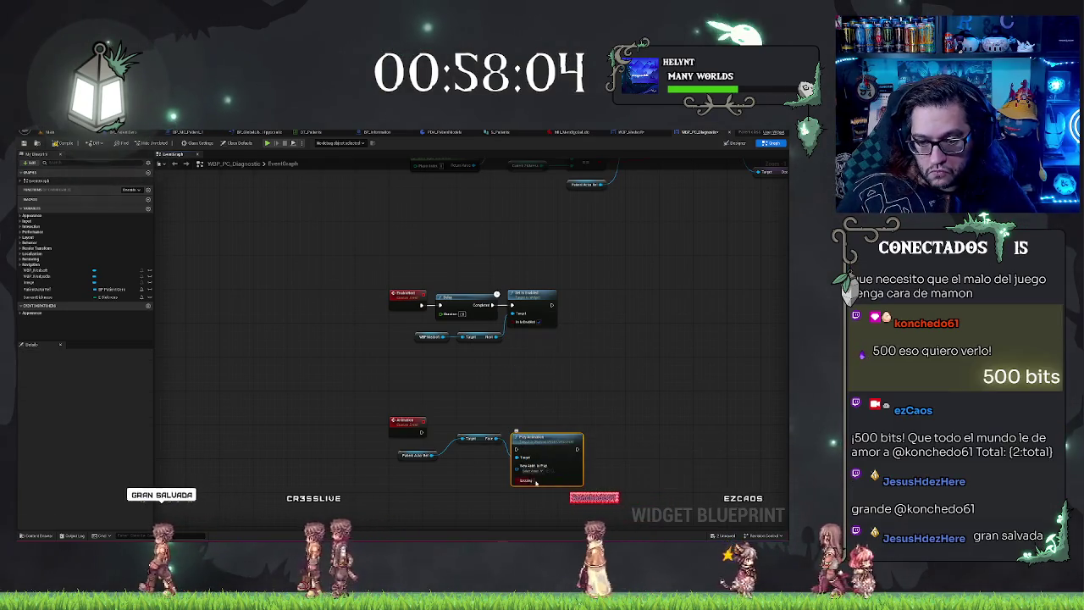
- Add a Play Sound at Location node after Play Animation
{"action": "mouse_move", "coordinate": [546, 442]}
{"action": "left_mouse_down"}
{"action": "mouse_move", "coordinate": [554, 403]}
{"action": "mouse_move", "coordinate": [596, 413]}
{"action": "left_mouse_up"}
{"action": "type", "text": "sound"}
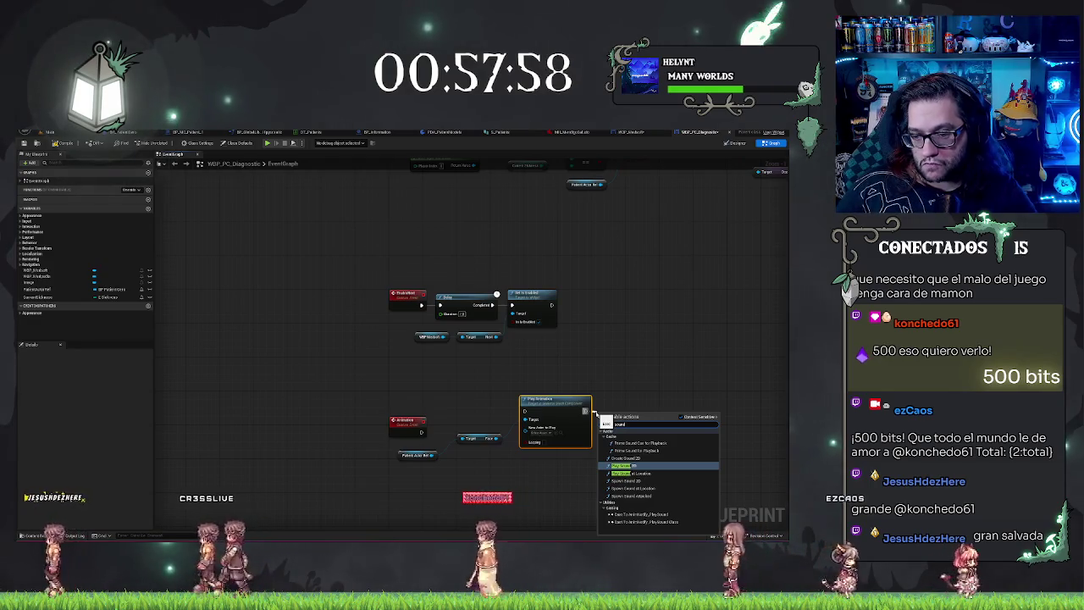
{"action": "key", "text": "BackSpace"}
{"action": "key", "text": "BackSpace"}
{"action": "key", "text": "BackSpace"}
{"action": "type", "text": "rev"}
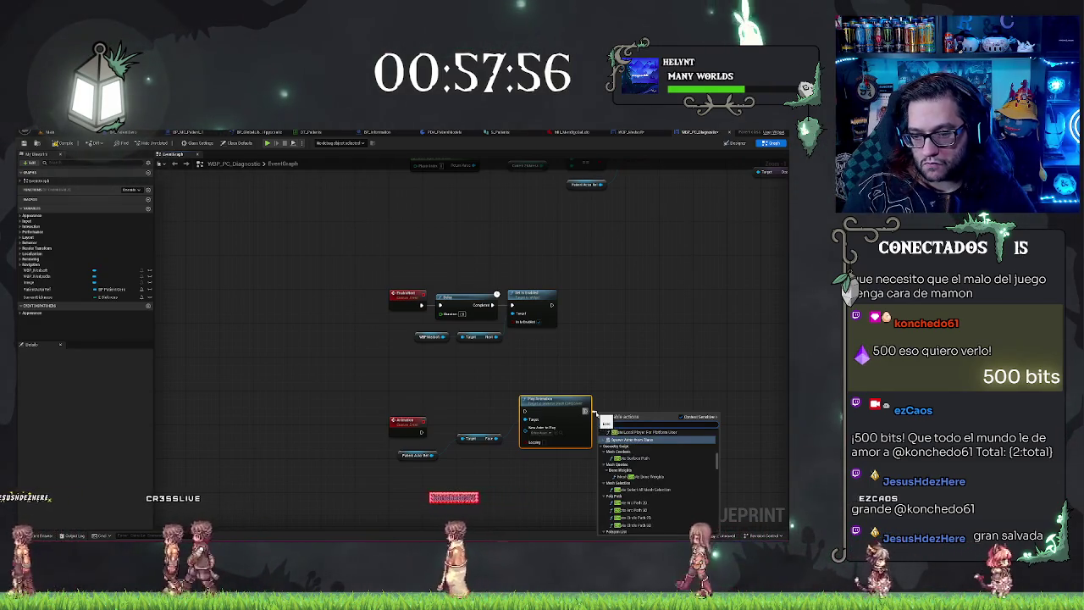
{"action": "key", "text": "ctrl+a"}
{"action": "type", "text": "create sound"}
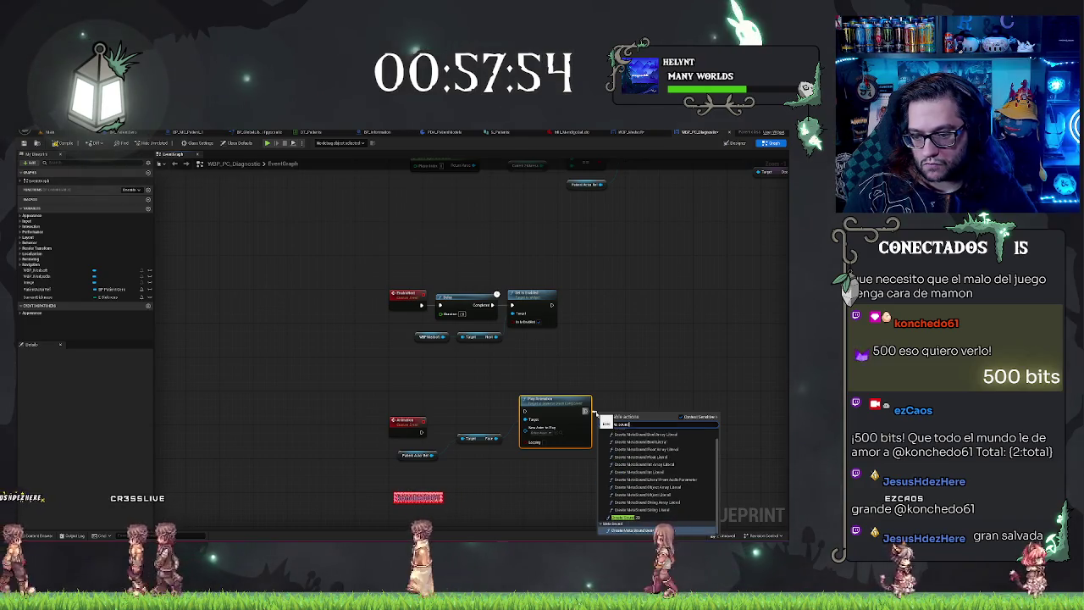
{"action": "key", "text": "BackSpace"}
{"action": "key", "text": "BackSpace"}
{"action": "key", "text": "BackSpace"}
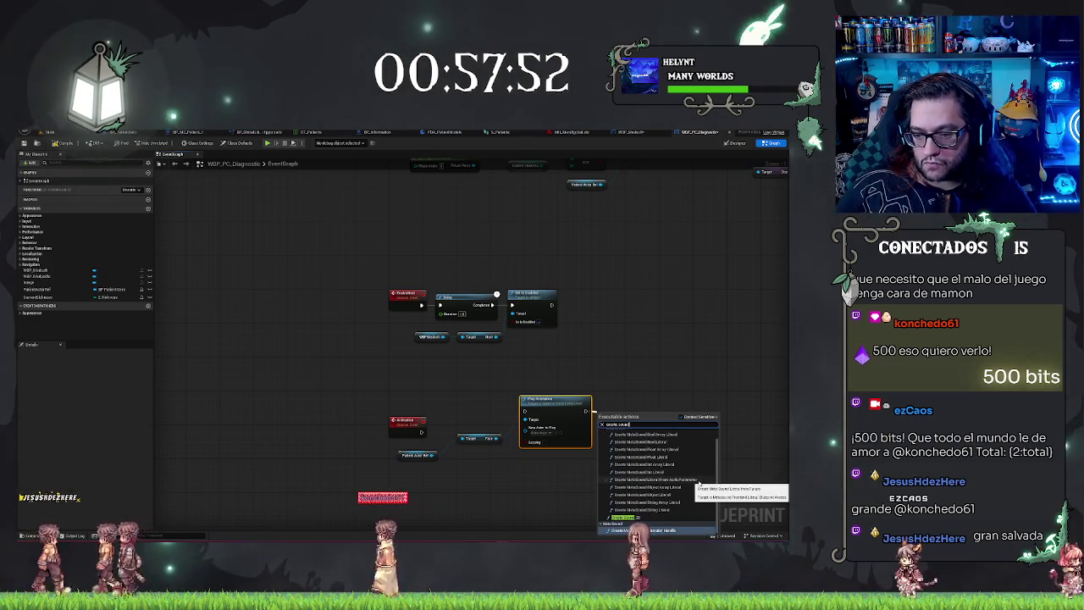
{"action": "type", "text": "o"}
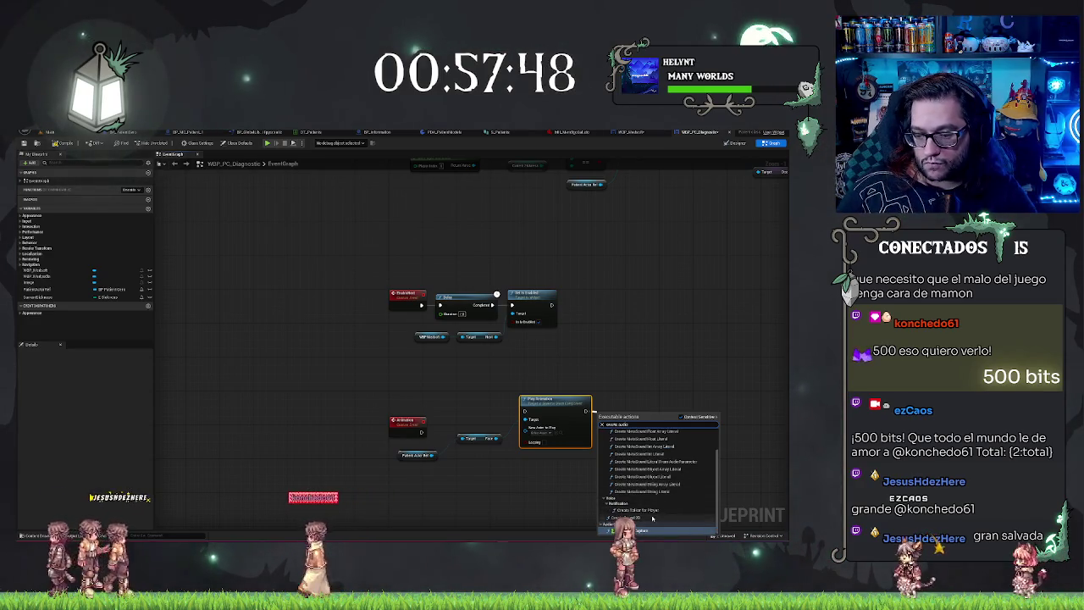
{"action": "scroll", "coordinate": [670, 489], "scroll_direction": "down", "scroll_amount": 3}
{"action": "scroll", "coordinate": [670, 488], "scroll_direction": "down", "scroll_amount": 2}
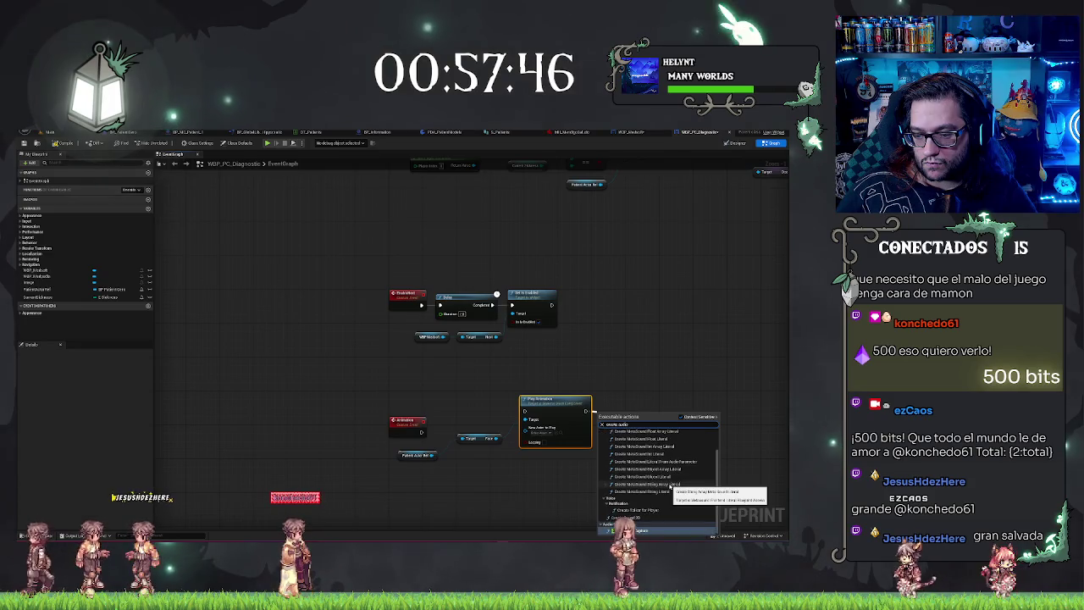
{"action": "key", "text": "ctrl+a"}
{"action": "type", "text": "aud"}
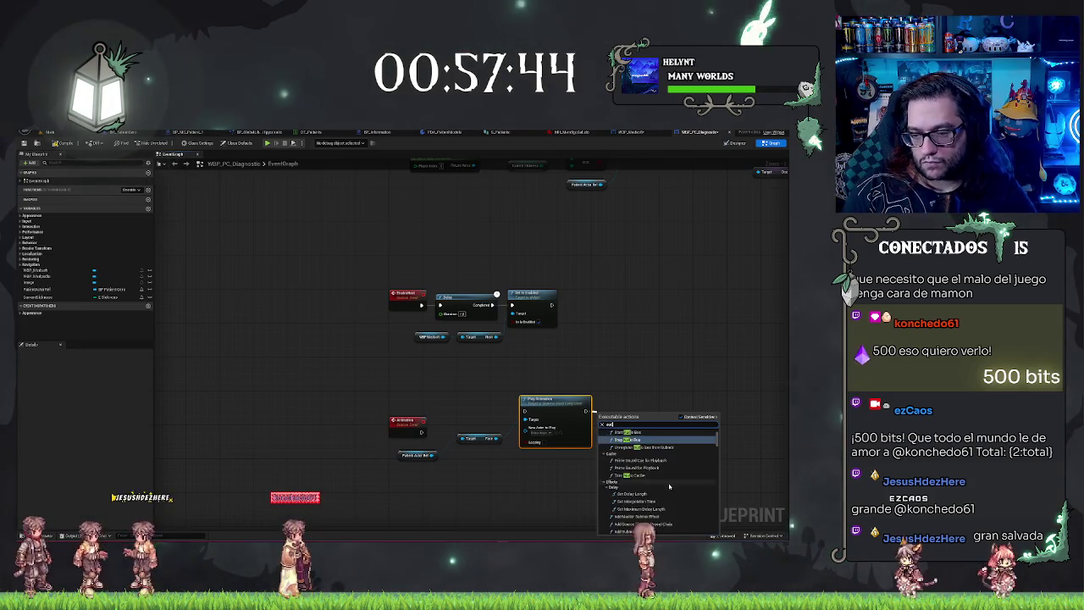
{"action": "scroll", "coordinate": [669, 489], "scroll_direction": "up", "scroll_amount": 3}
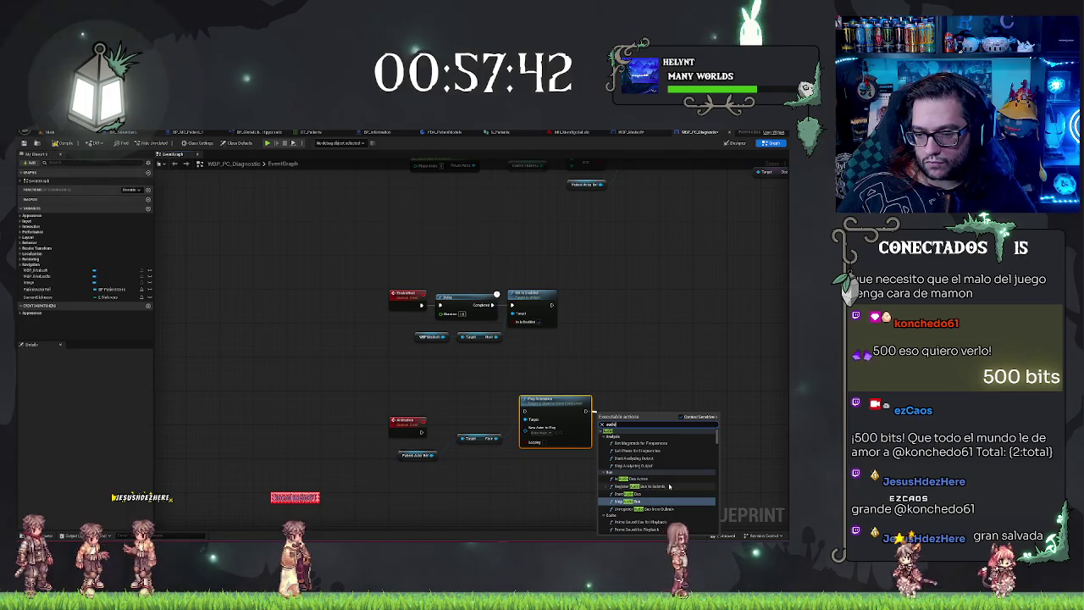
{"action": "type", "text": " location"}
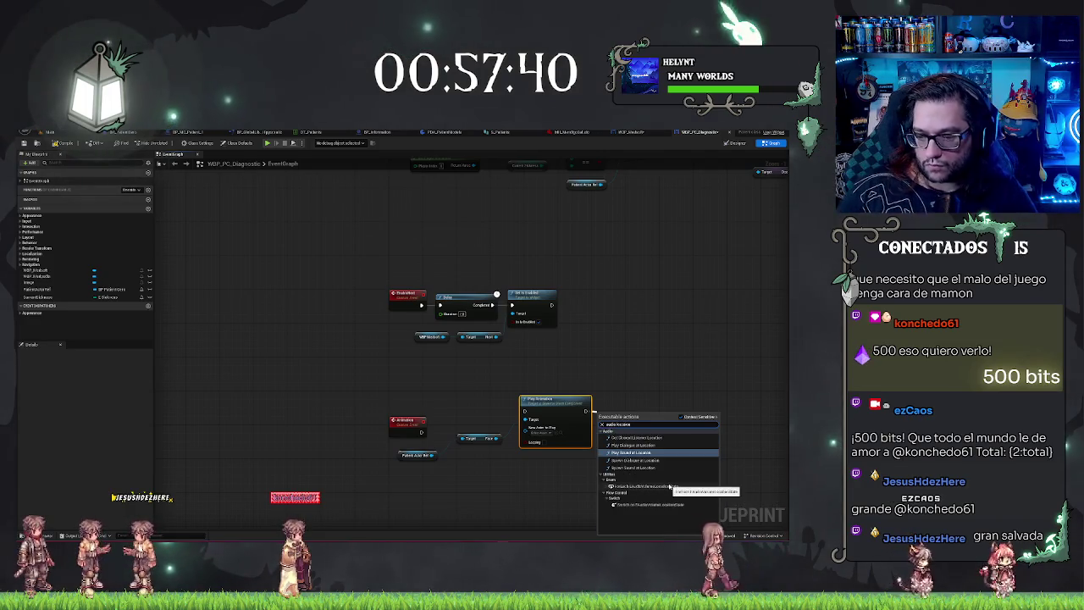
{"action": "left_click", "coordinate": [633, 452]}
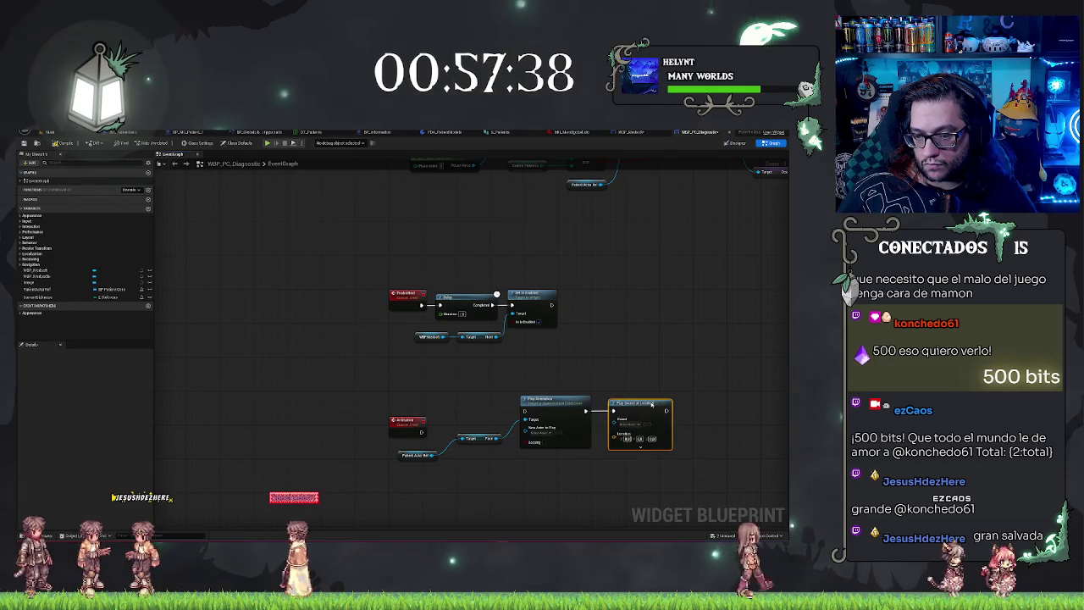
- Feed a Get World Location node into the sound's Location input
{"action": "mouse_move", "coordinate": [618, 438]}
{"action": "left_mouse_down"}
{"action": "mouse_move", "coordinate": [491, 483]}
{"action": "mouse_move", "coordinate": [494, 449]}
{"action": "mouse_move", "coordinate": [502, 489]}
{"action": "left_mouse_up"}
{"action": "type", "text": "get actor location"}
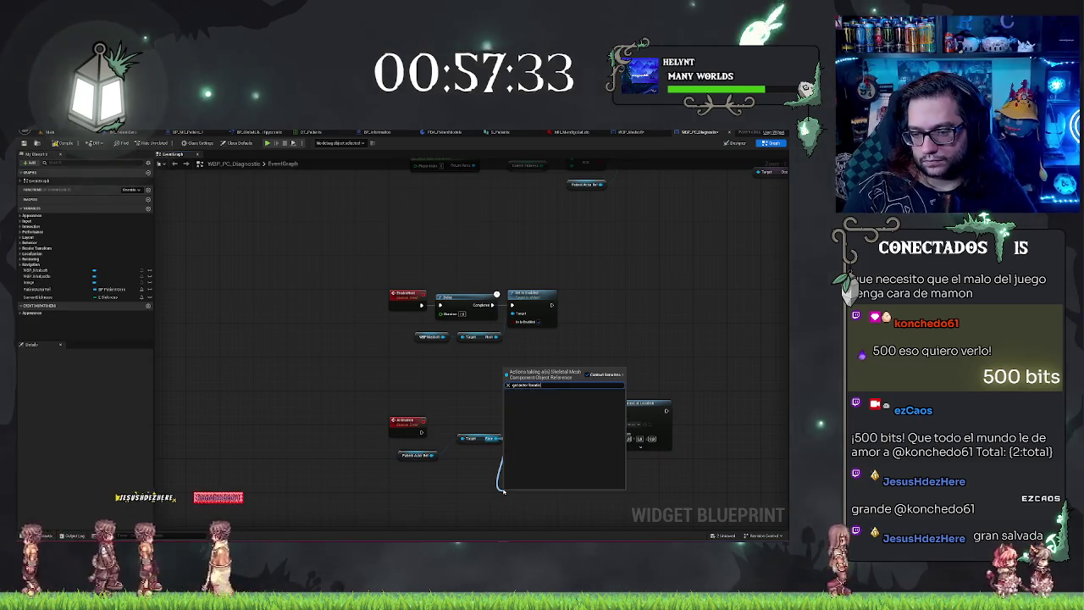
{"action": "key", "text": "ctrl+a"}
{"action": "type", "text": "get location"}
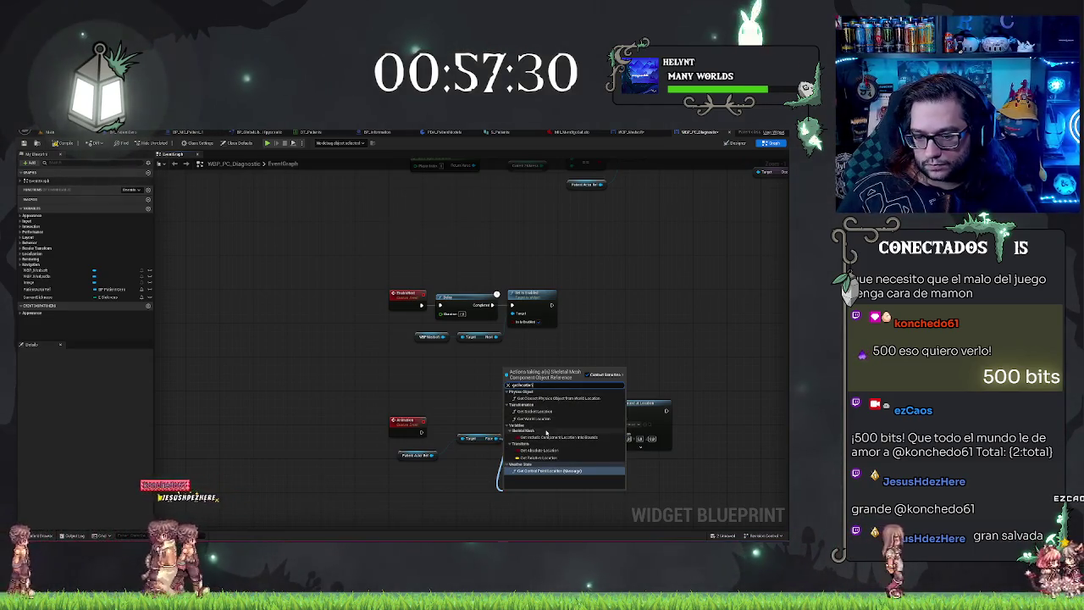
{"action": "left_click", "coordinate": [535, 418]}
{"action": "left_click_drag", "start_coordinate": [552, 503], "coordinate": [614, 433]}
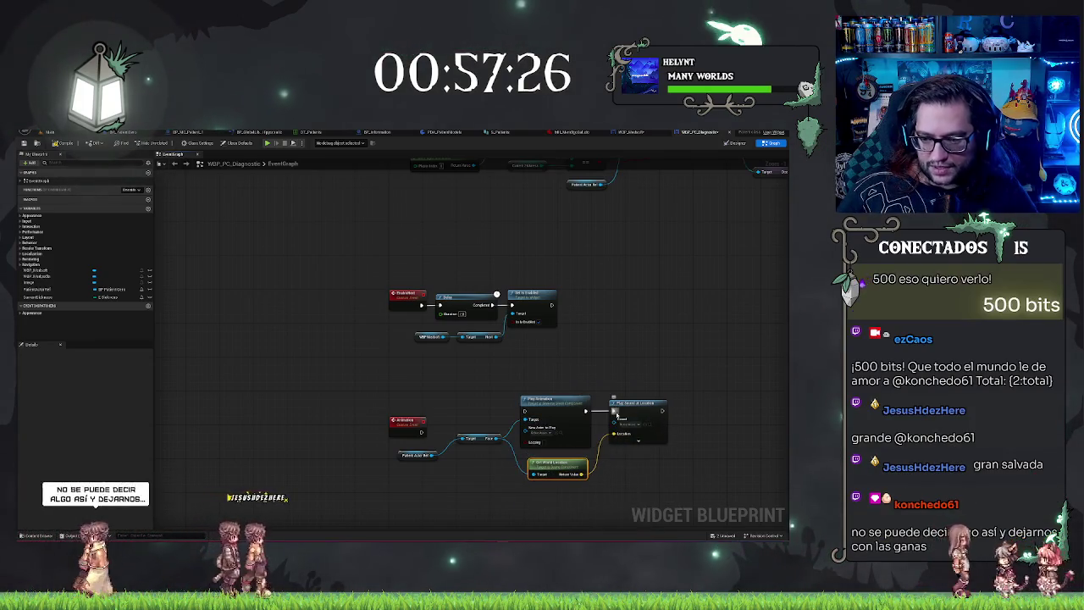
- Assign the sound asset found by searching 'amedi' to Play Sound at Location
{"action": "left_click", "coordinate": [623, 423]}
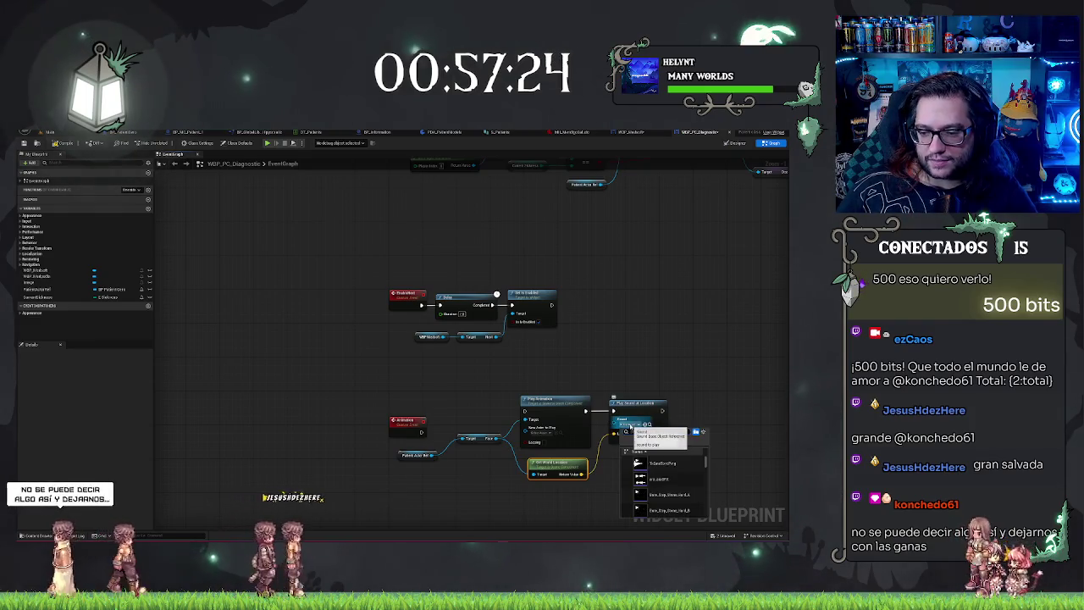
{"action": "type", "text": "a"}
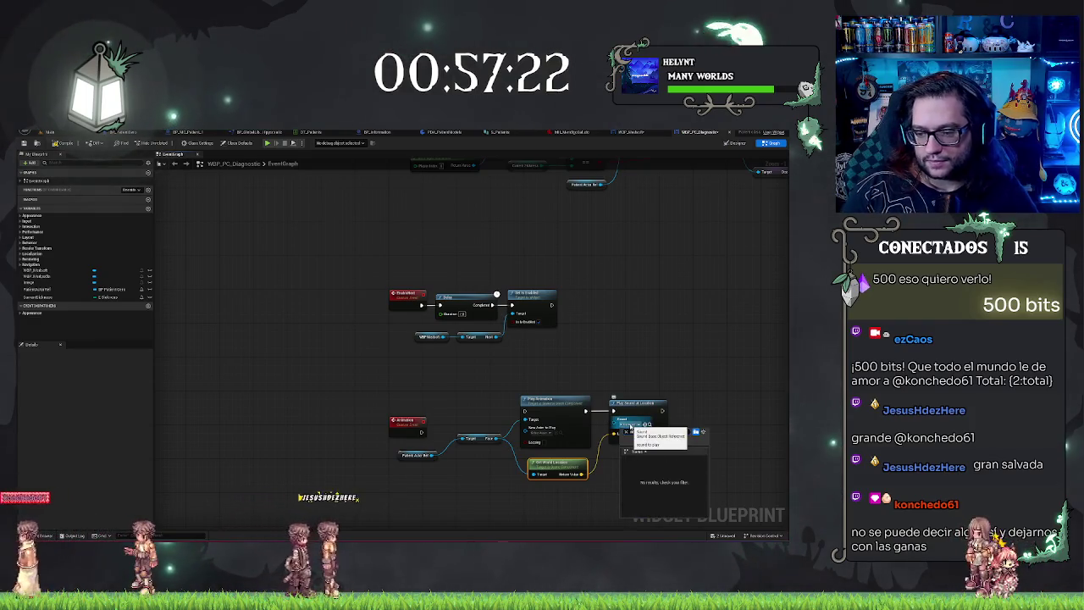
{"action": "type", "text": "medi"}
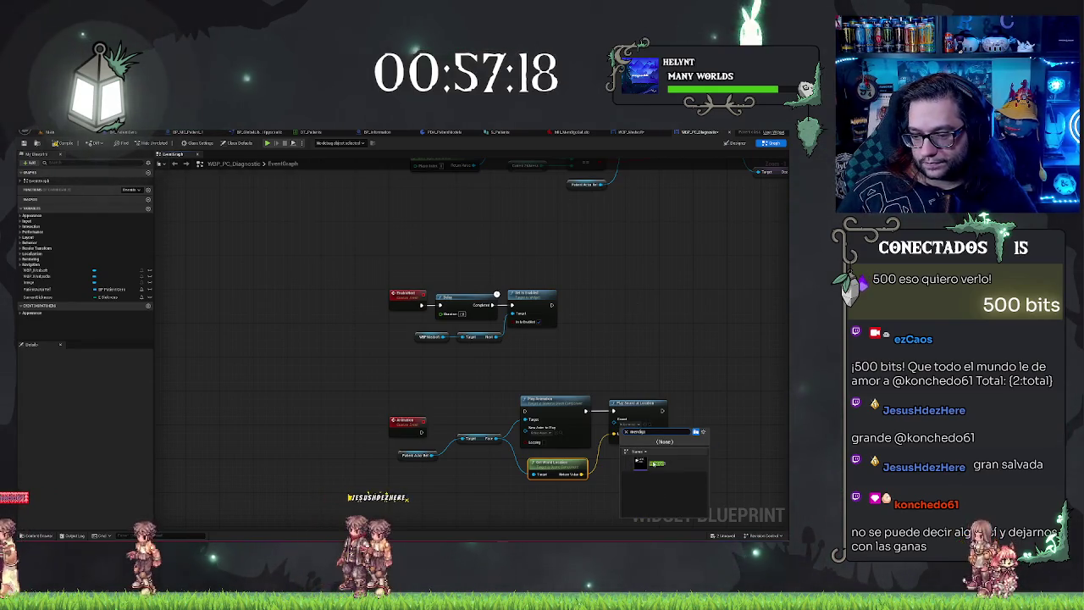
{"action": "left_click", "coordinate": [652, 464]}
{"action": "left_click_drag", "start_coordinate": [514, 412], "coordinate": [481, 359]}
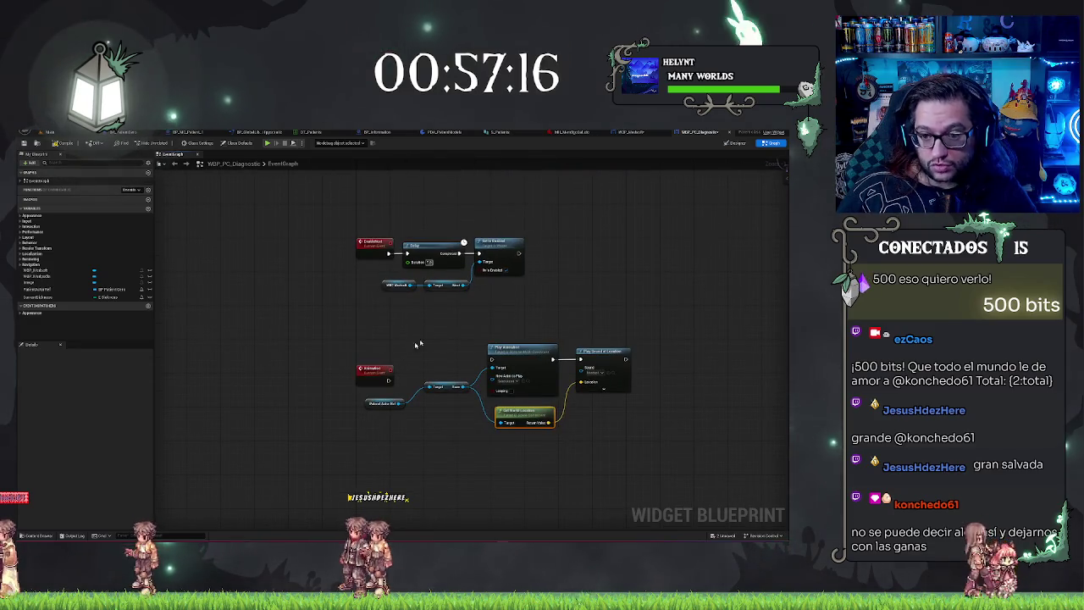
- Pick the 'walk'-filtered animation for Play Animation and wire Activation's exec into it
{"action": "scroll", "coordinate": [435, 353], "scroll_direction": "up", "scroll_amount": 1}
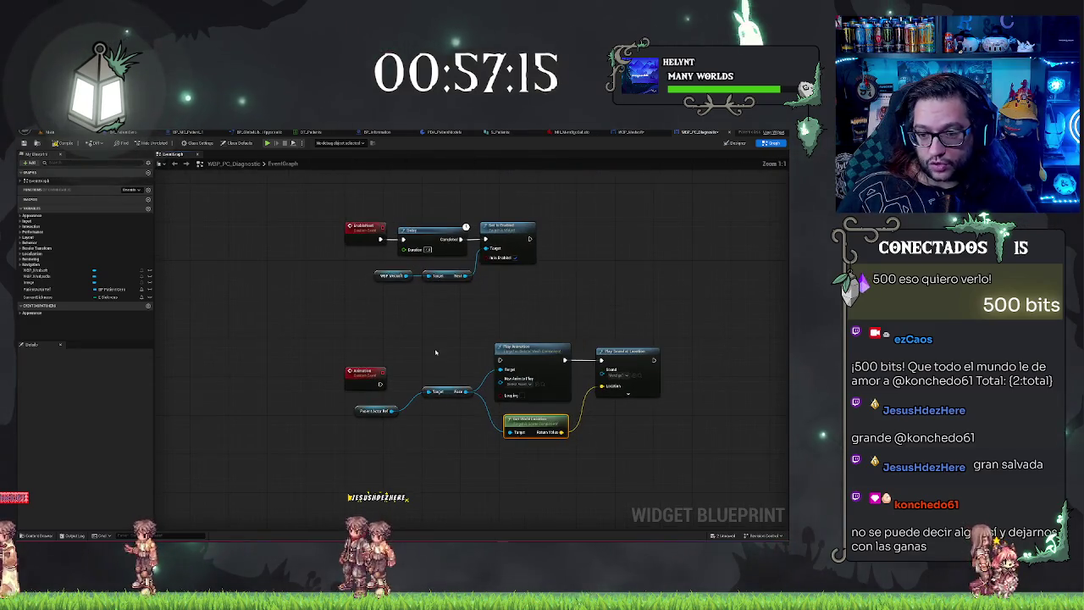
{"action": "left_click", "coordinate": [505, 378]}
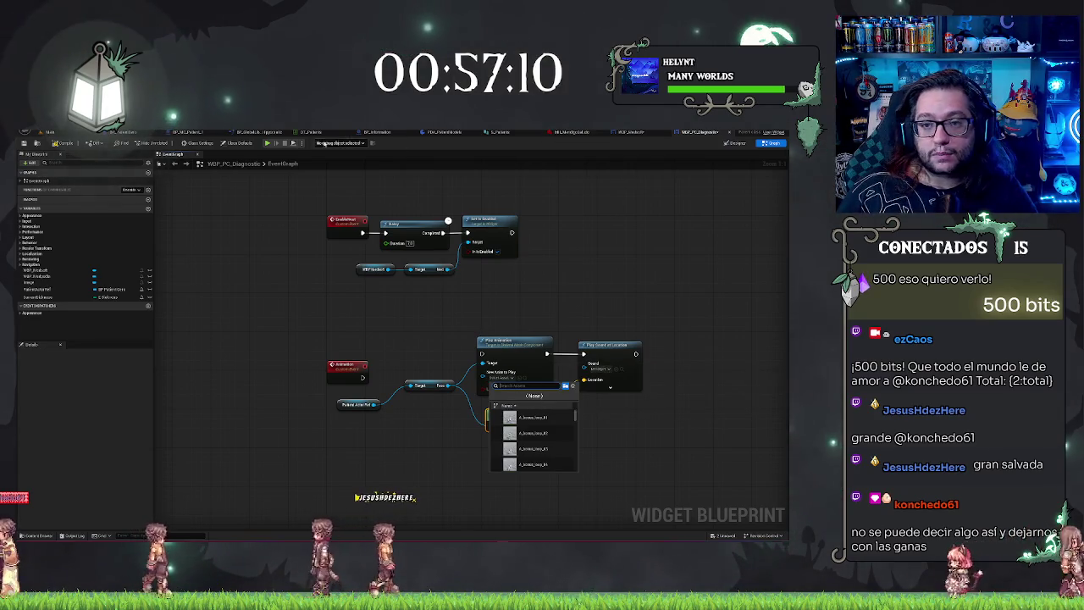
{"action": "type", "text": "walk"}
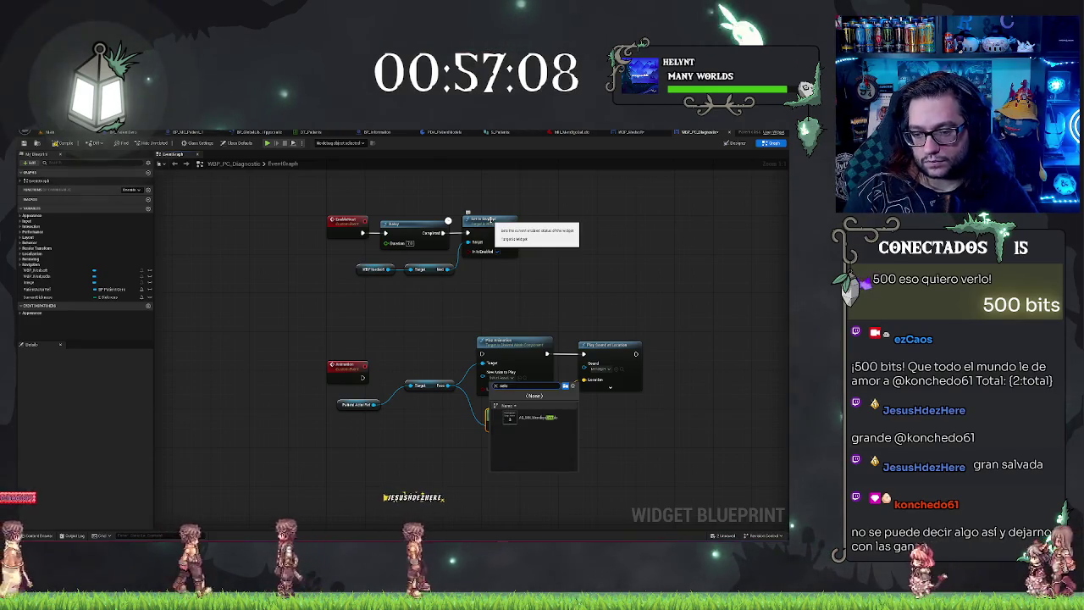
{"action": "left_click", "coordinate": [532, 416]}
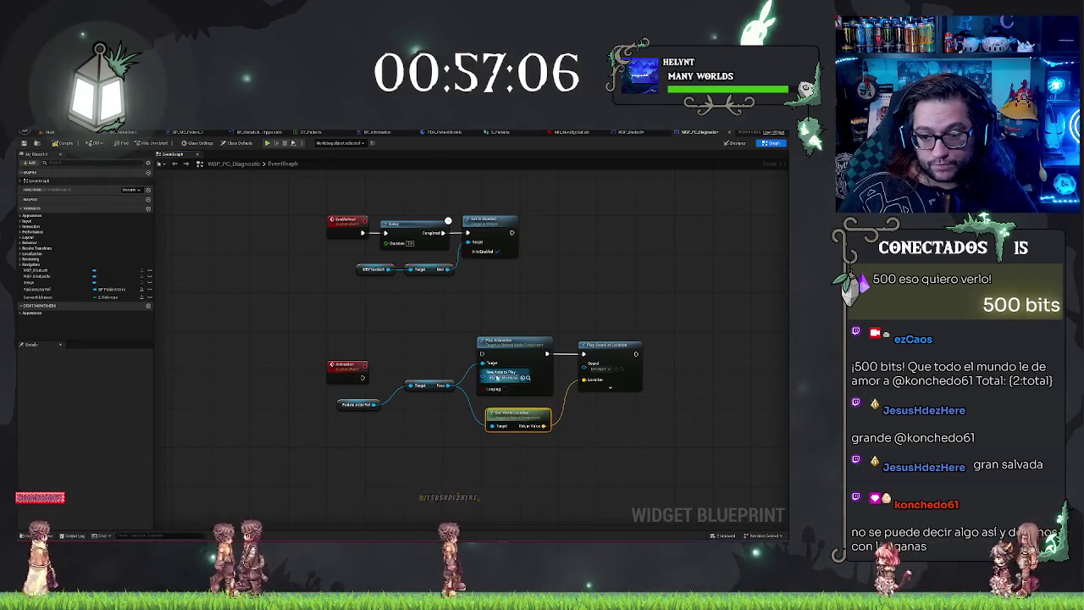
{"action": "mouse_move", "coordinate": [482, 359]}
{"action": "left_mouse_down"}
{"action": "mouse_move", "coordinate": [352, 368]}
{"action": "mouse_move", "coordinate": [356, 347]}
{"action": "left_mouse_up"}
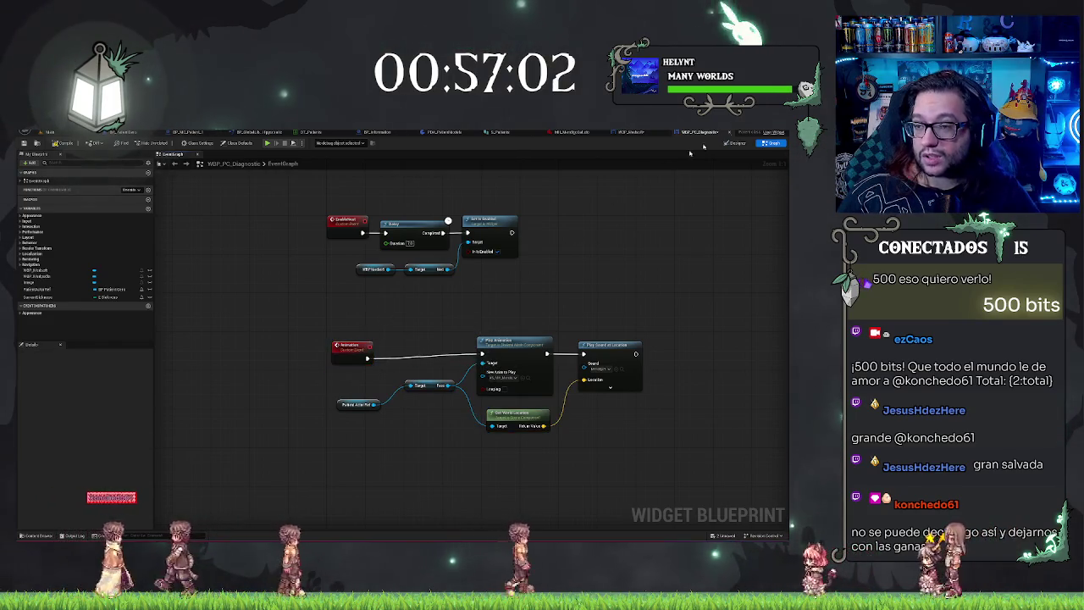
{"action": "left_click", "coordinate": [629, 132]}
{"action": "left_click_drag", "start_coordinate": [412, 368], "coordinate": [420, 341]}
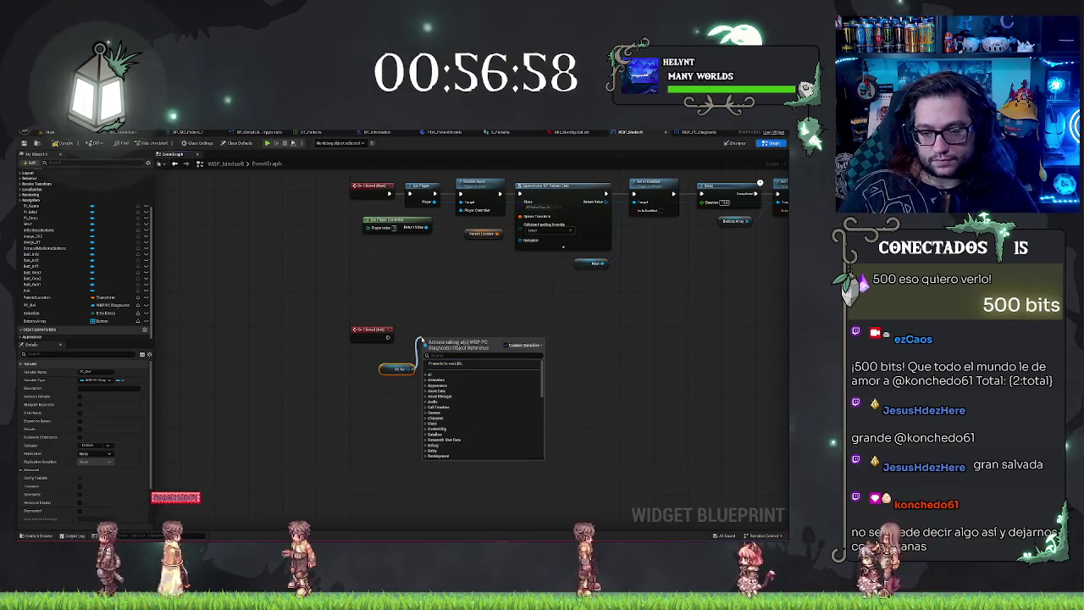
- Have the Ask button's click call the widget's Animation event, then view the desk monitor in the level
{"action": "type", "text": "animation"}
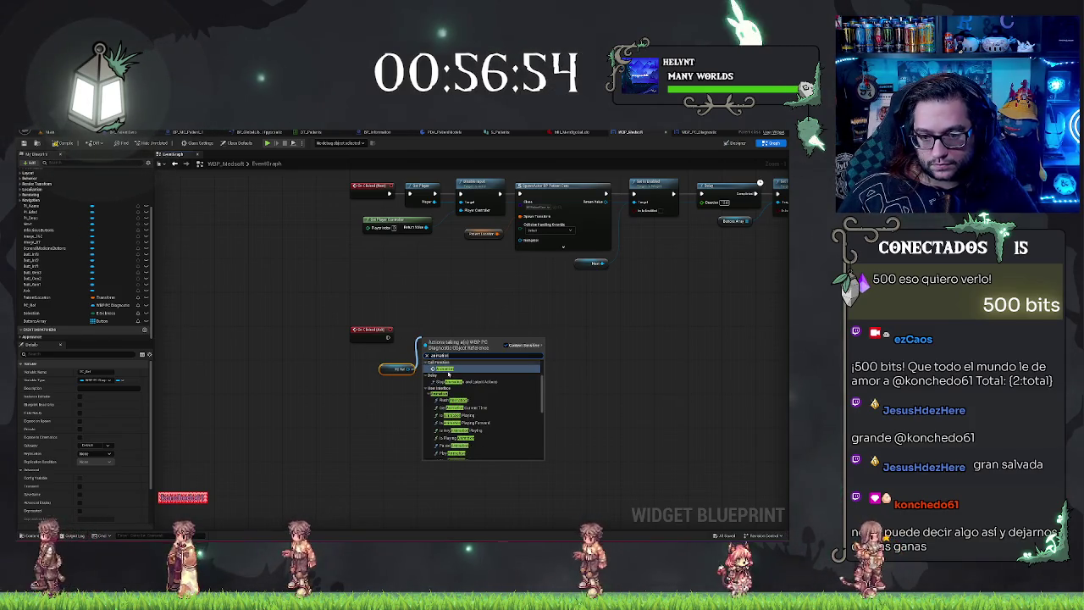
{"action": "left_click", "coordinate": [447, 370]}
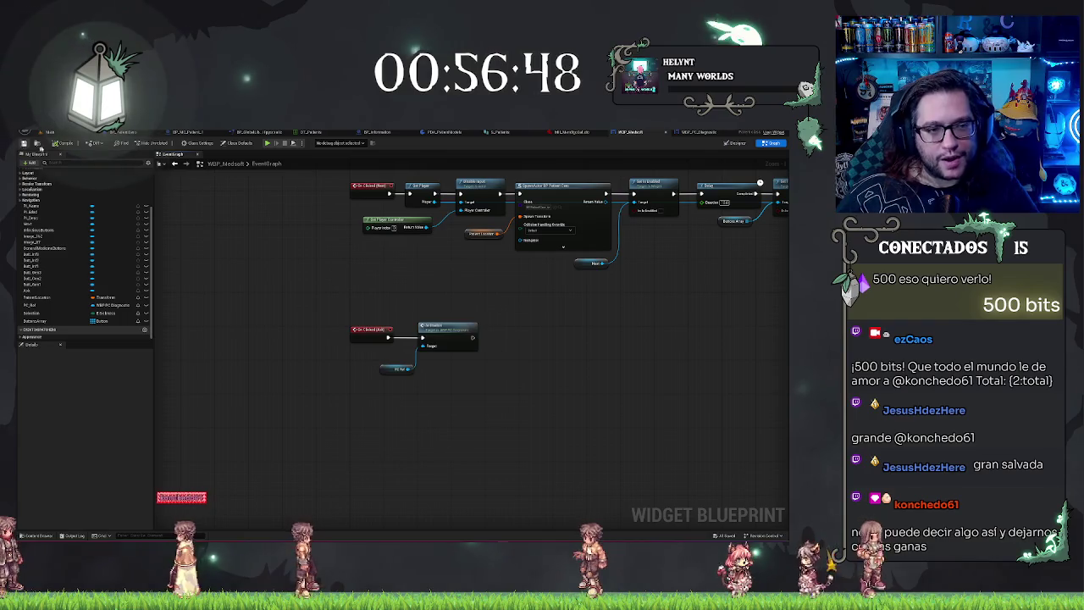
{"action": "left_click", "coordinate": [53, 132]}
{"action": "left_click_drag", "start_coordinate": [591, 201], "coordinate": [542, 211]}
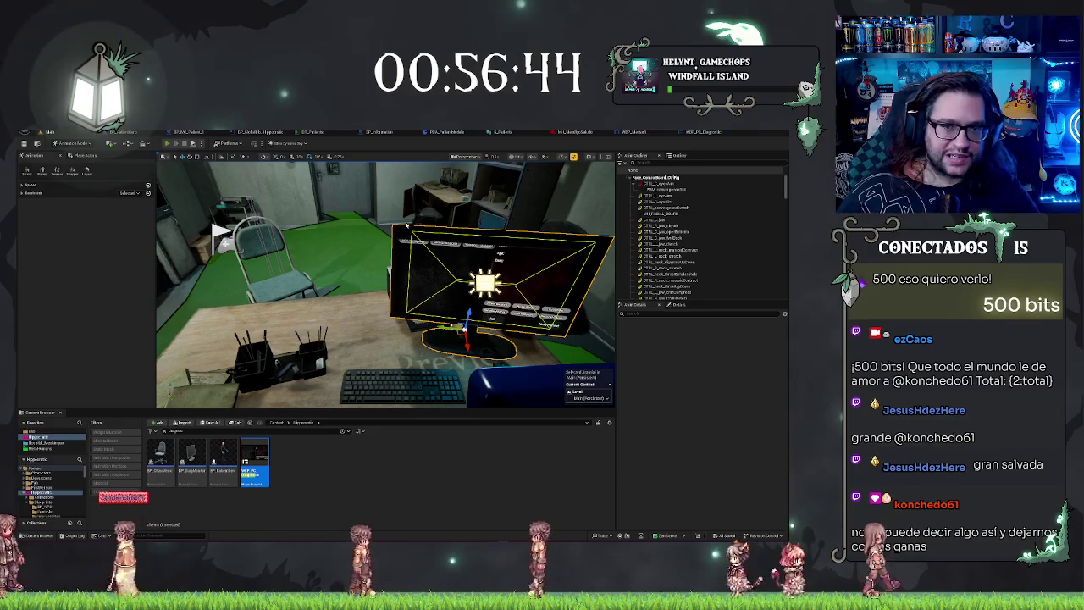
- Start a play-in-editor test with Alt+P and take control of the in-game camera
{"action": "key", "text": "alt+p"}
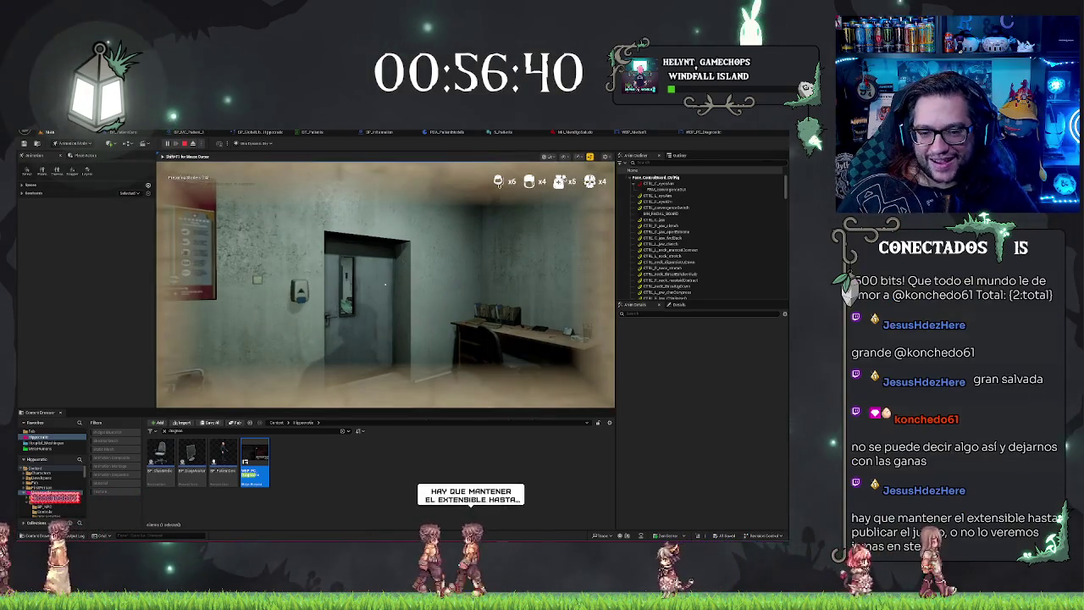
{"action": "mouse_move", "coordinate": [385, 284]}
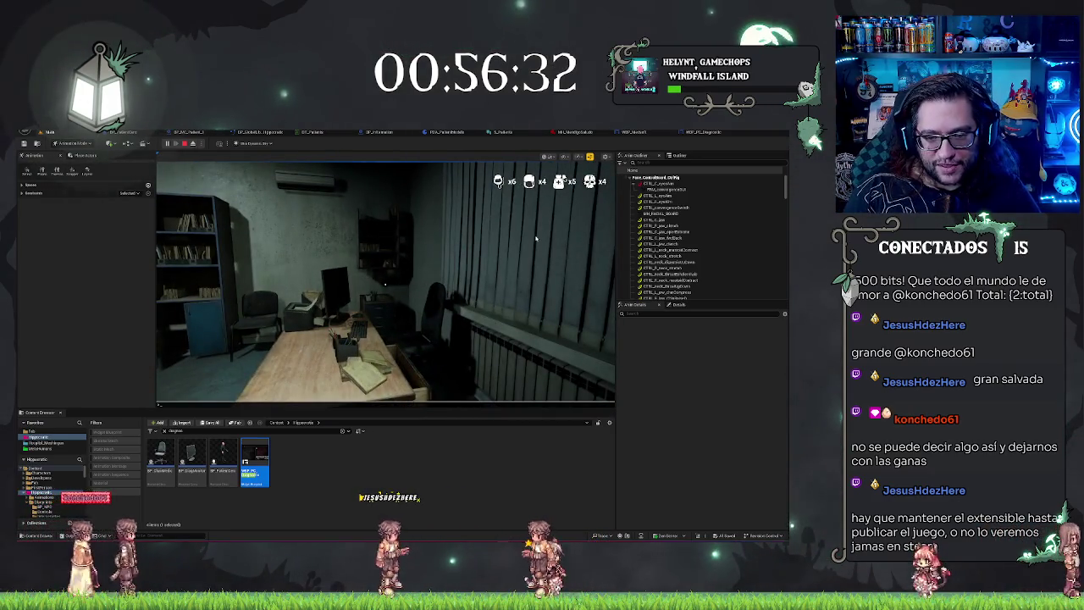
{"action": "left_click", "coordinate": [535, 240]}
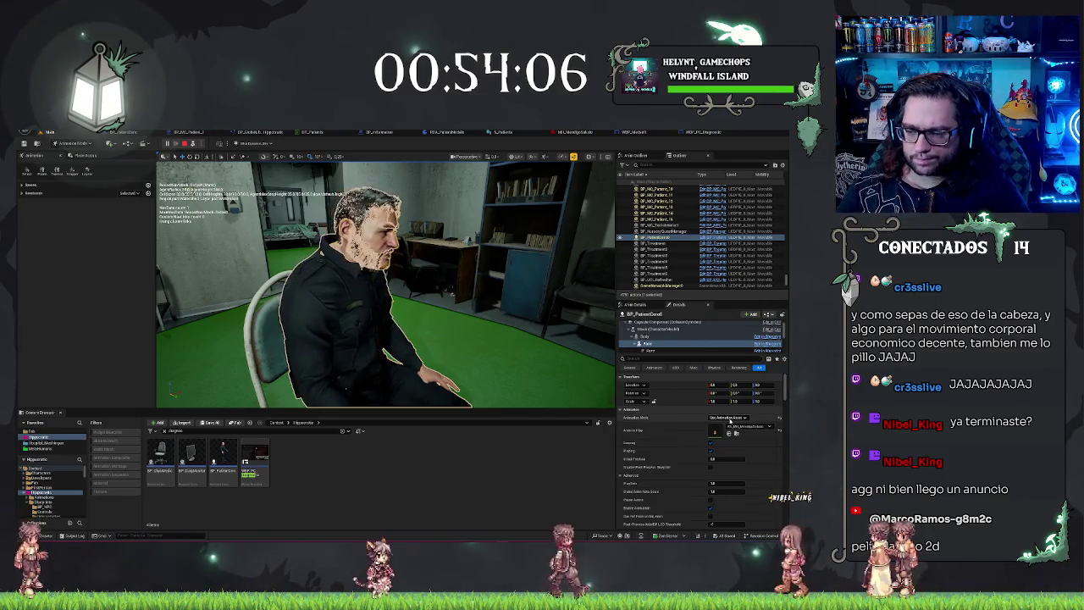
- Set the patient mesh's Animation Mode to Use Animation Blueprint, then repossess the first-person player with F8
{"action": "left_click", "coordinate": [718, 418]}
{"action": "left_click", "coordinate": [728, 423]}
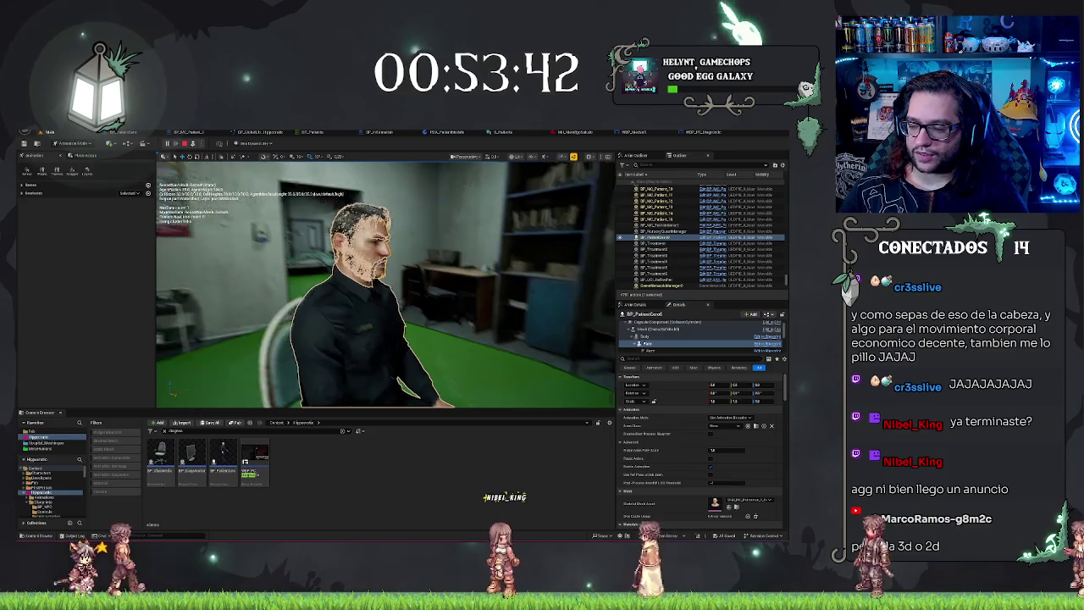
{"action": "key", "text": "F8"}
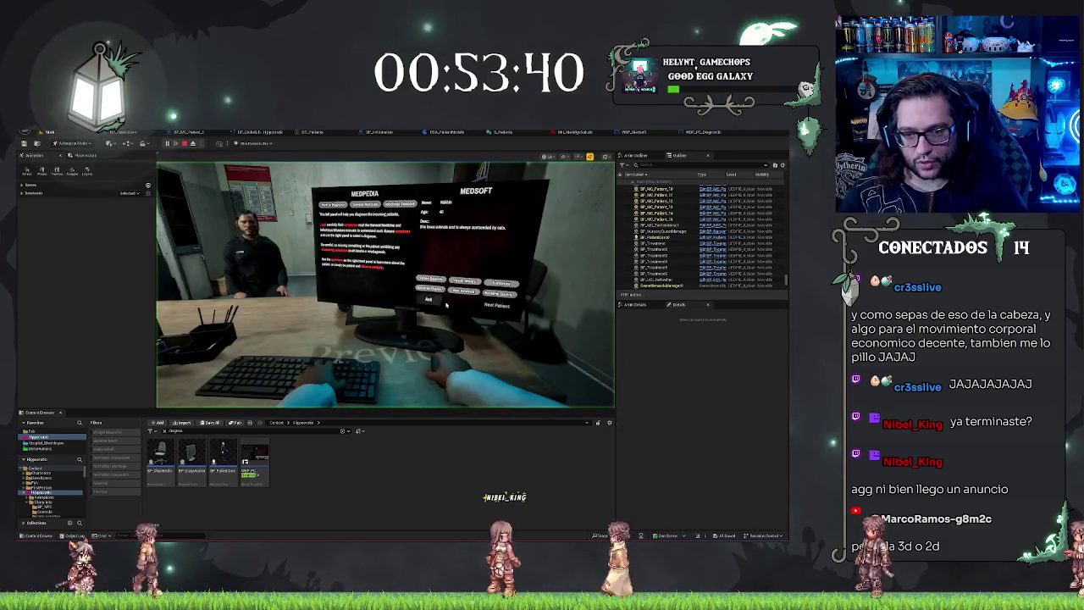
- Toggle F8 between free camera and player, eject to select the guard, then stop the play session
{"action": "key", "text": "F8"}
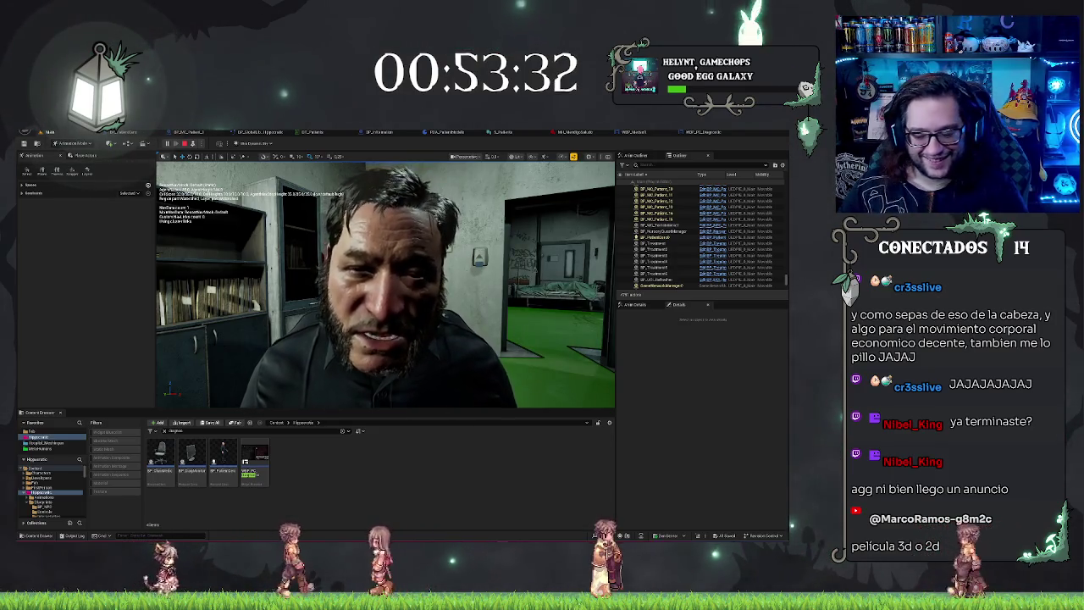
{"action": "key", "text": "F8"}
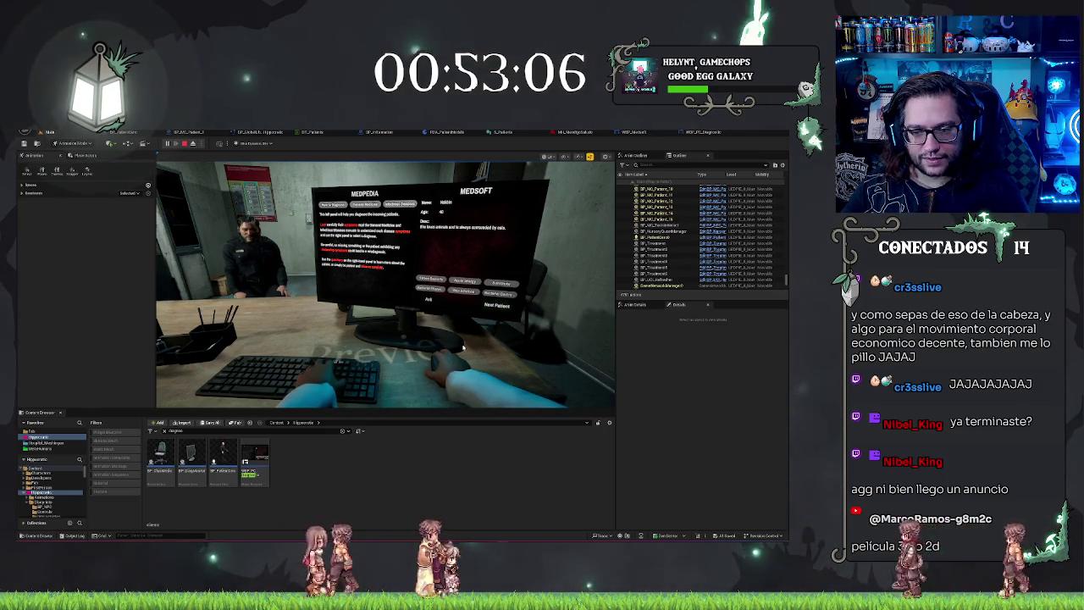
{"action": "key", "text": "F8"}
{"action": "left_click_drag", "start_coordinate": [431, 358], "coordinate": [403, 398]}
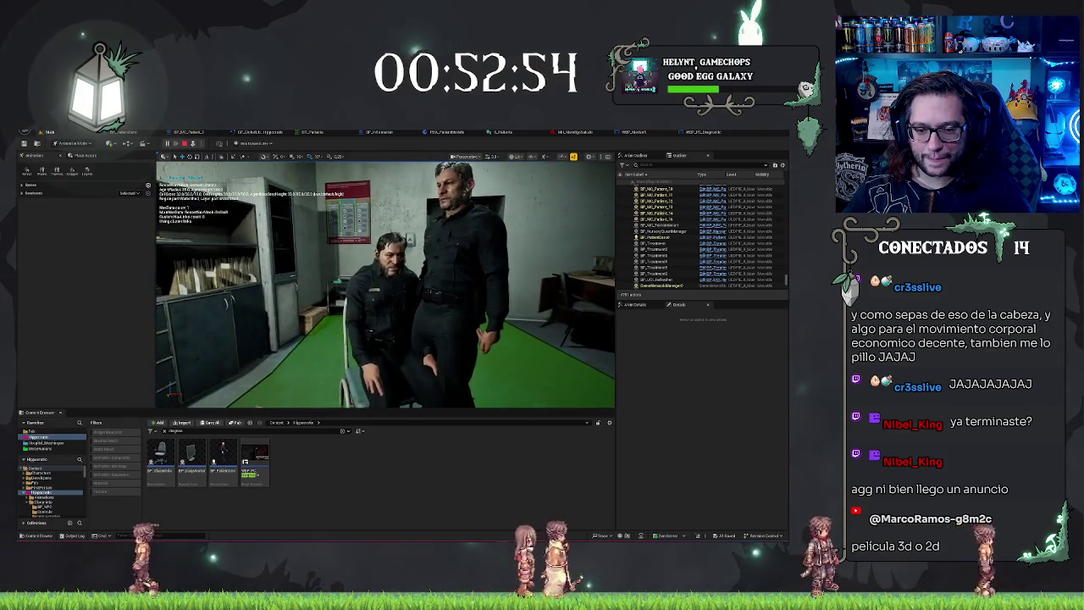
{"action": "left_click", "coordinate": [391, 338]}
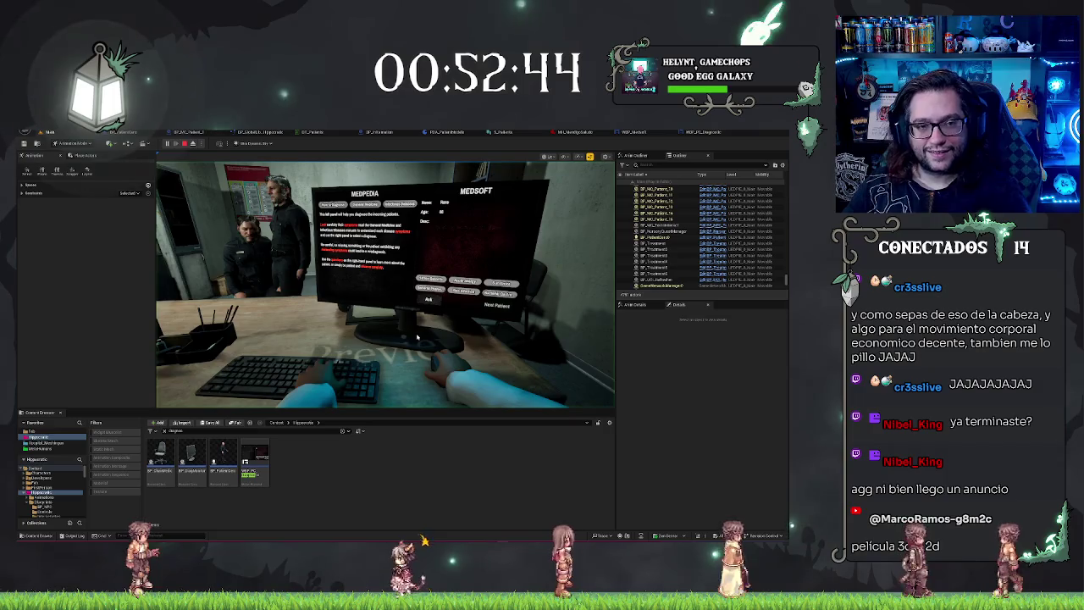
{"action": "key", "text": "Escape"}
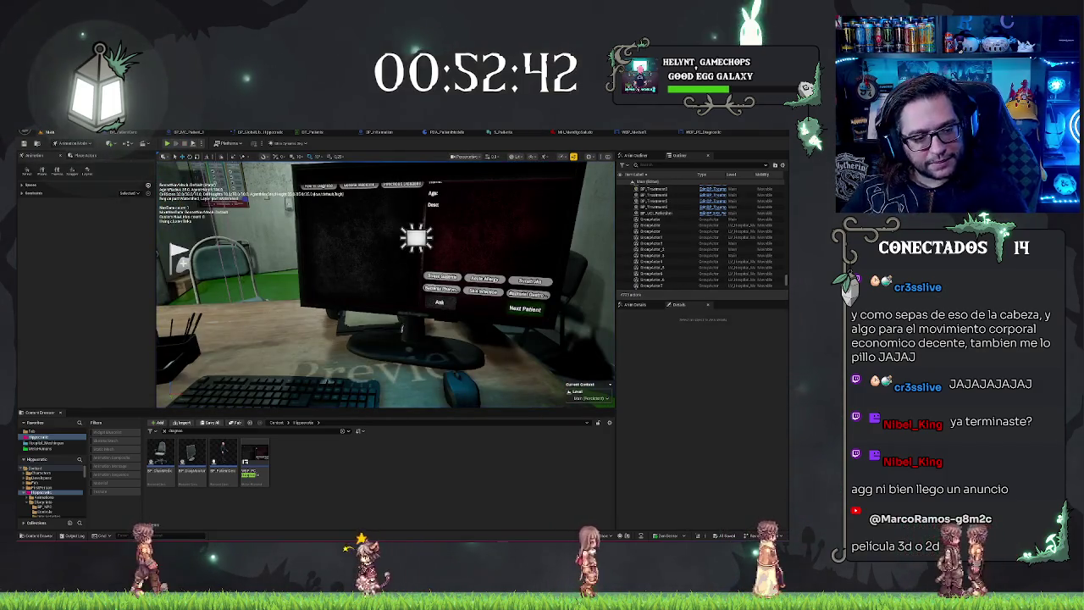
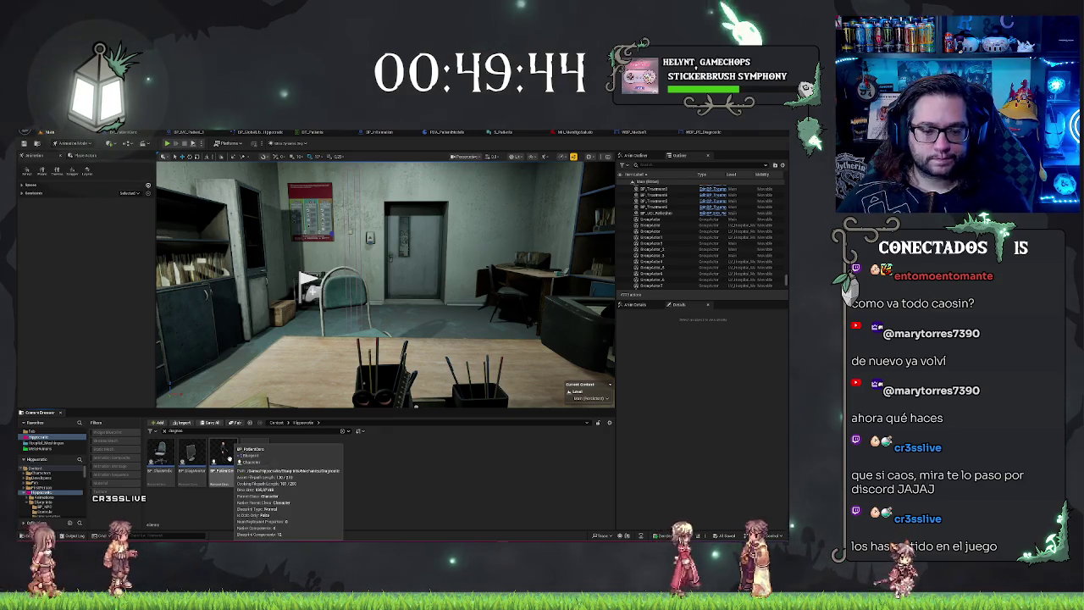
- Open BP_PatientCero, select its Face component and browse to the face skeletal mesh asset
{"action": "double_click", "coordinate": [226, 455]}
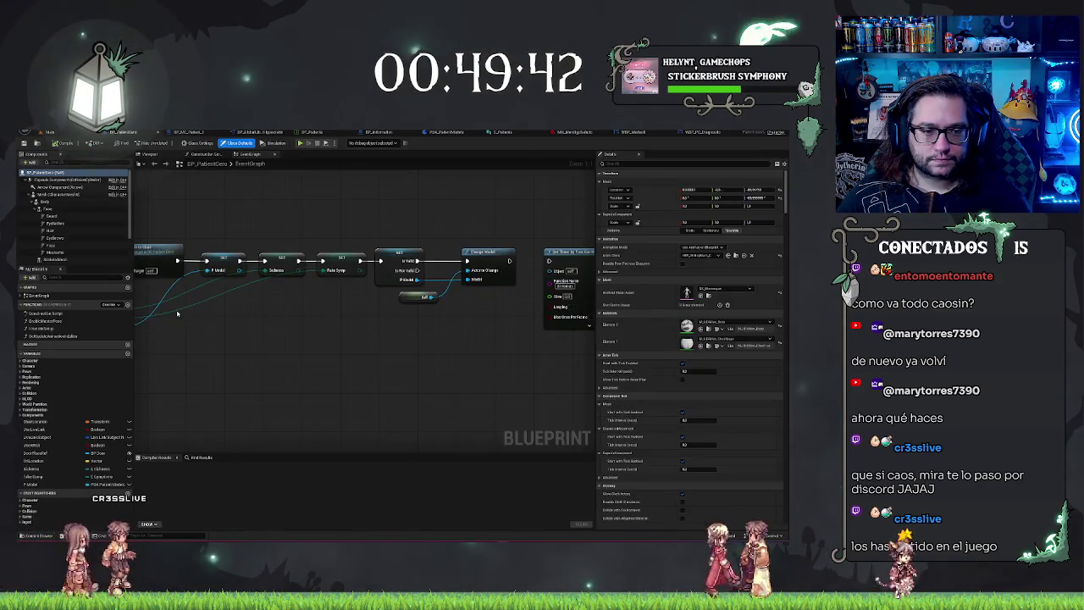
{"action": "left_click", "coordinate": [69, 208]}
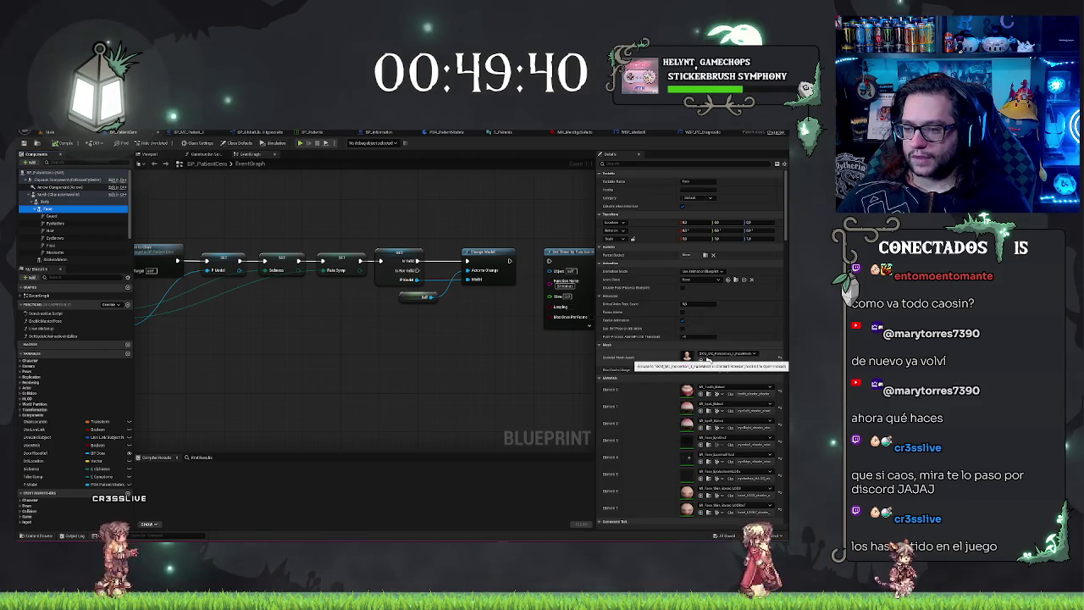
{"action": "left_click", "coordinate": [707, 360]}
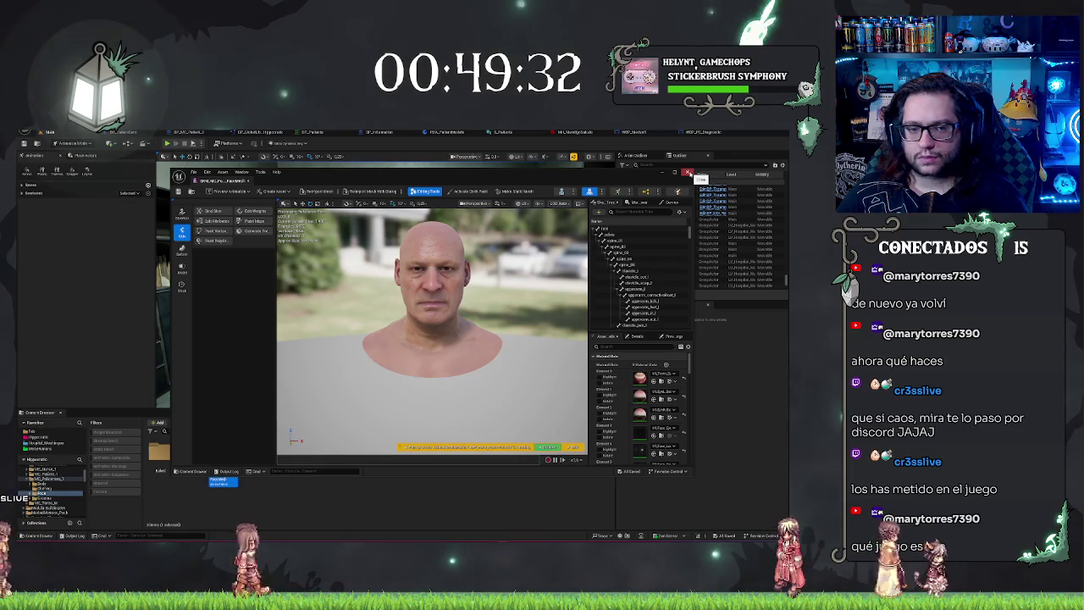
- Close the face skeletal mesh editor window to return to the level
{"action": "left_click", "coordinate": [689, 173]}
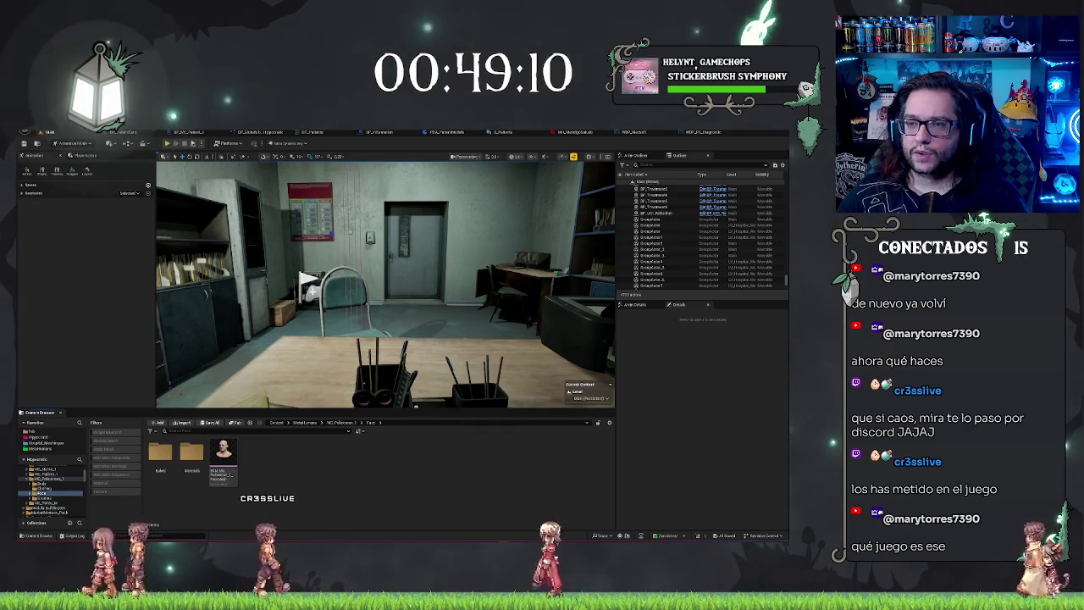
- Switch between the WBP_PC_Diagnostic graph and the level editor, ending on the level
{"action": "left_click", "coordinate": [688, 133]}
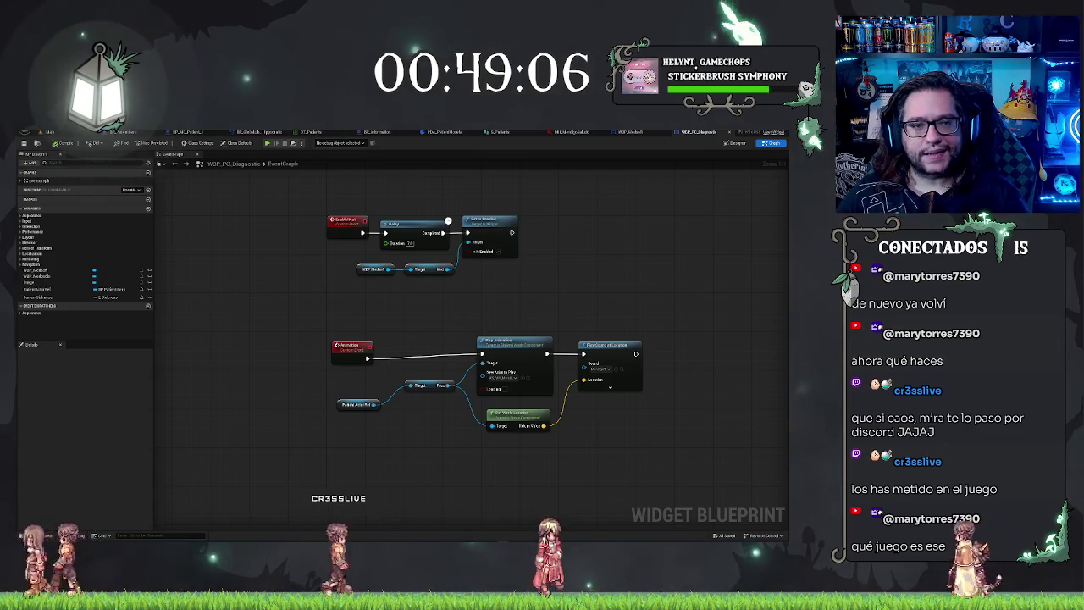
{"action": "key", "text": "ctrl+Tab"}
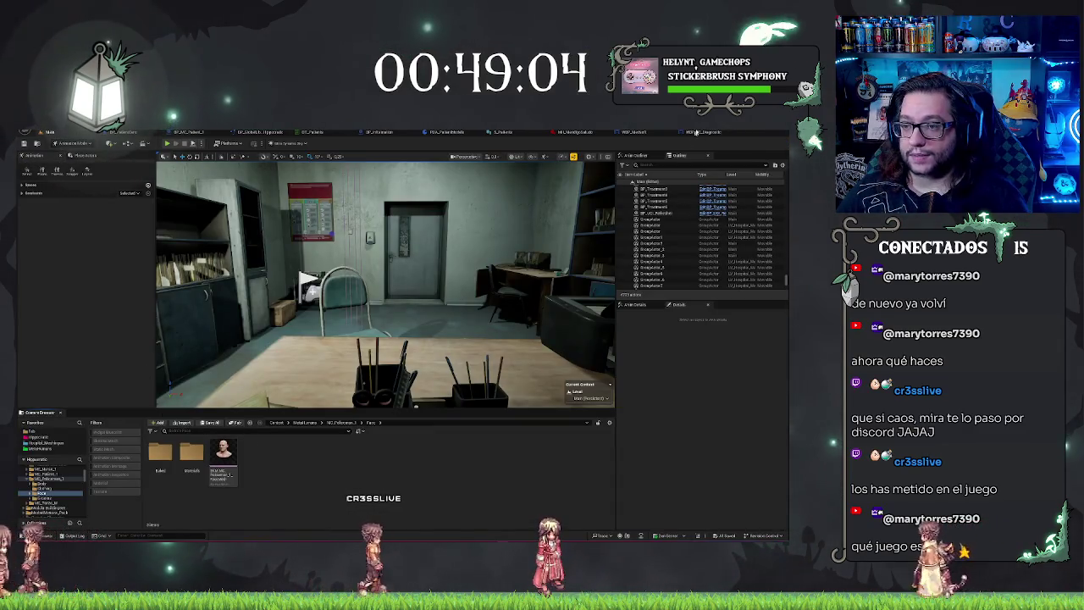
{"action": "key", "text": "ctrl+Tab"}
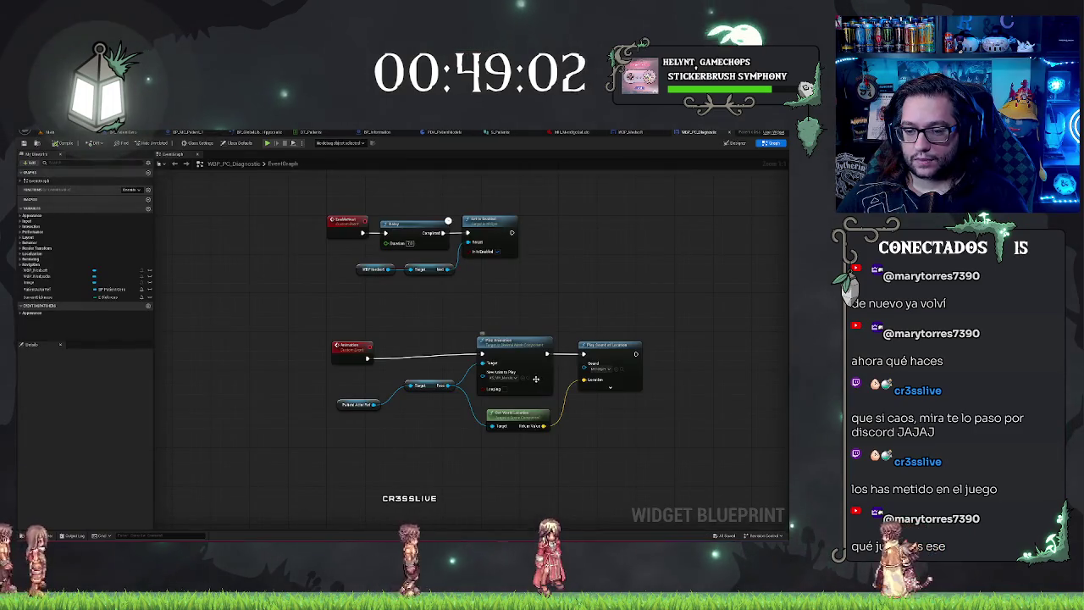
{"action": "key", "text": "ctrl+Tab"}
- Create an AnimMontage from the first face animation in the Content Browser
{"action": "right_click", "coordinate": [161, 461]}
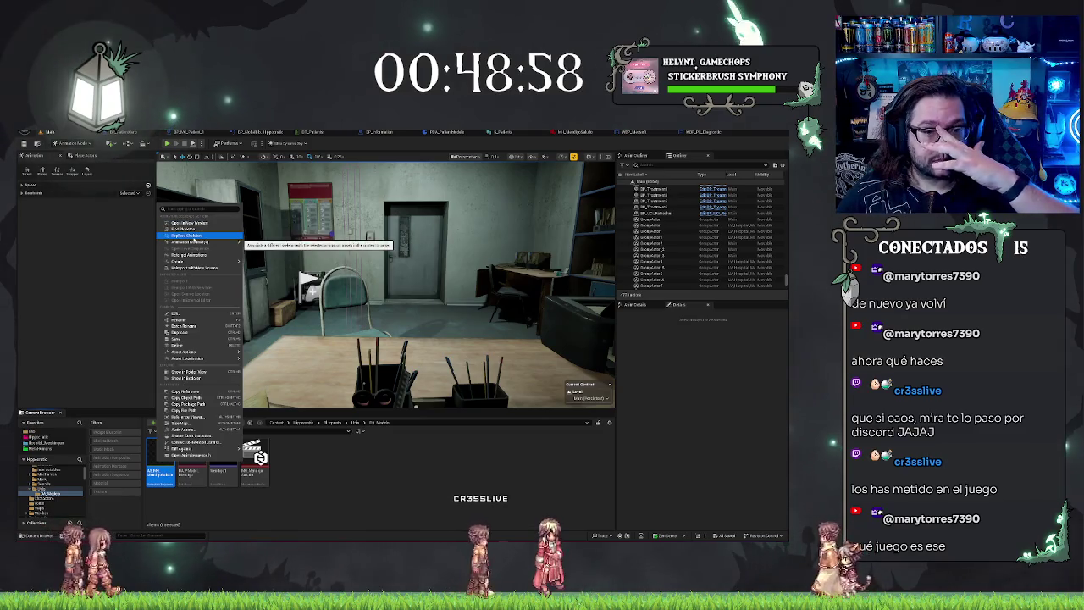
{"action": "mouse_move", "coordinate": [209, 264]}
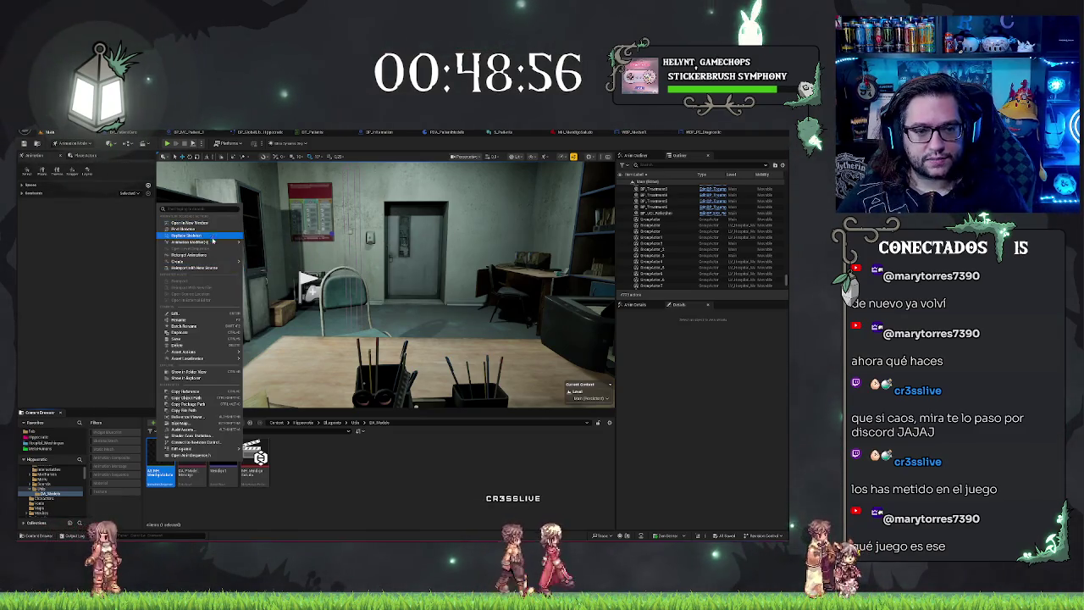
{"action": "left_click", "coordinate": [277, 270]}
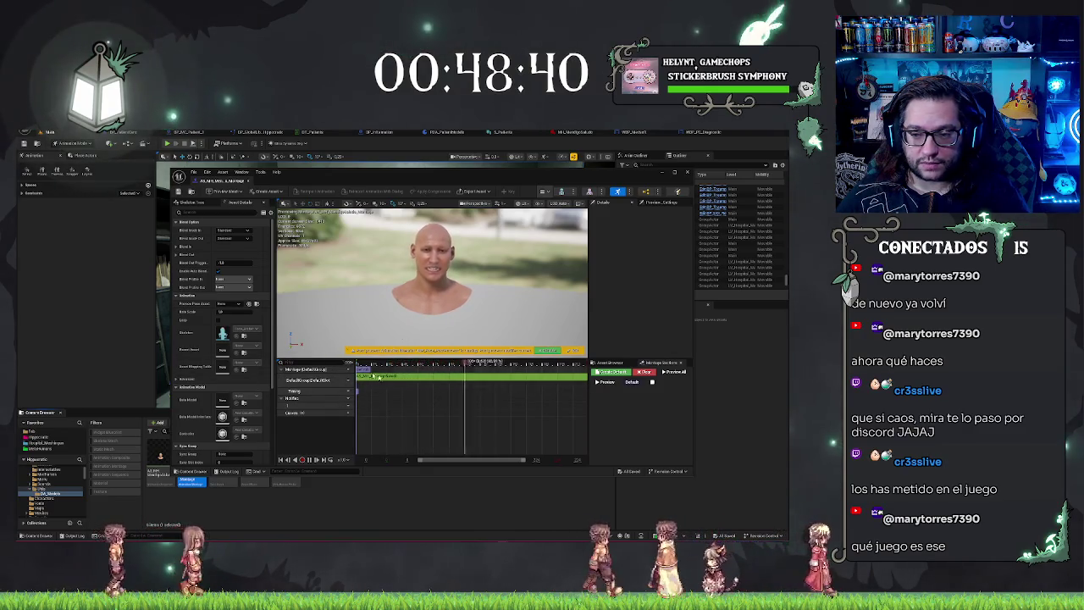
- Close the Anim Montage editor window
{"action": "left_click", "coordinate": [688, 173]}
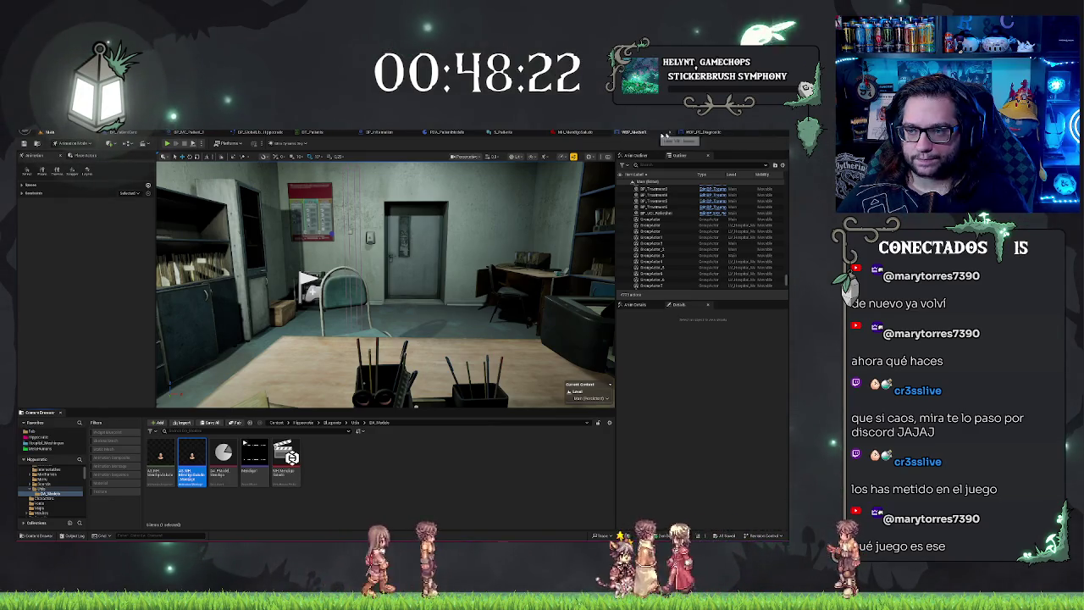
- In WBP_PC_Diagnostic's Event Graph, add a Play Montage node driven by the Face target
{"action": "left_click", "coordinate": [708, 133]}
{"action": "left_click_drag", "start_coordinate": [404, 362], "coordinate": [392, 291]}
{"action": "type", "text": "animation"}
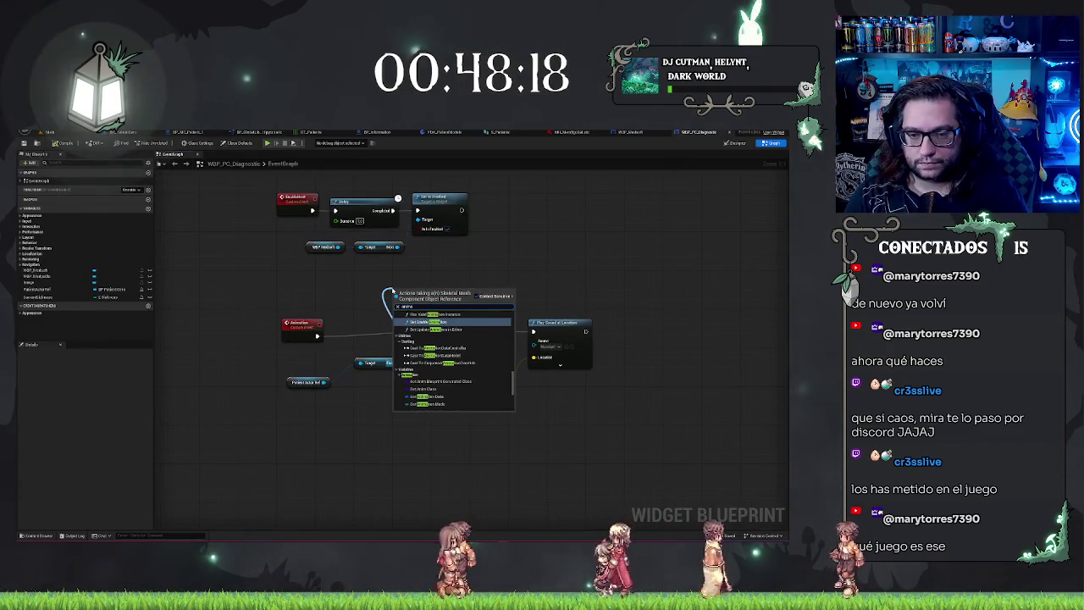
{"action": "type", "text": " mon"}
{"action": "key", "text": "Return"}
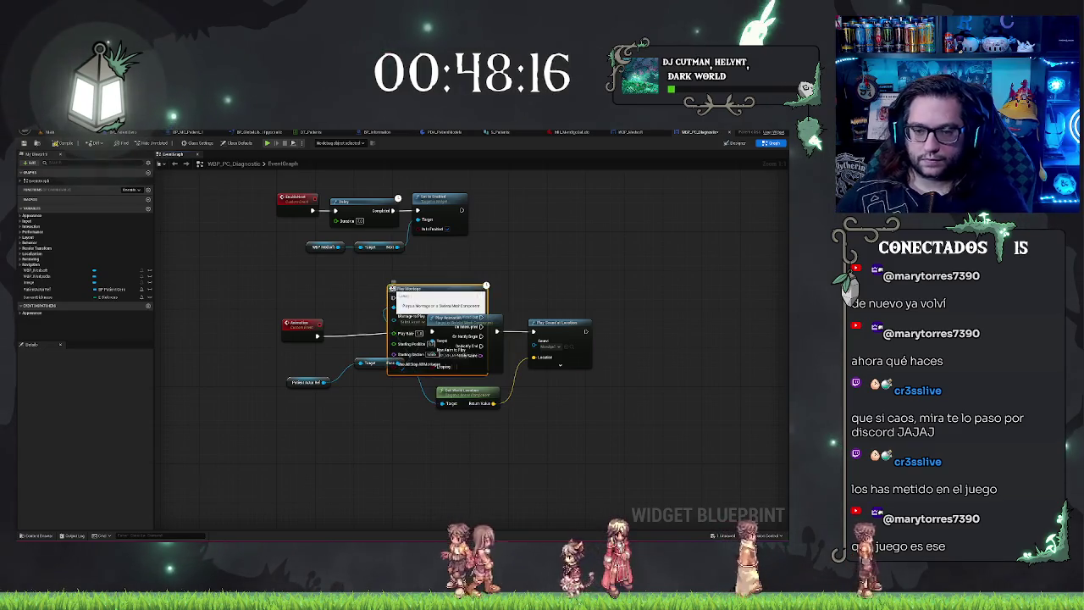
{"action": "mouse_move", "coordinate": [441, 291]}
{"action": "left_mouse_down"}
{"action": "mouse_move", "coordinate": [468, 296]}
{"action": "mouse_move", "coordinate": [423, 302]}
{"action": "left_mouse_up"}
- Chain Play Montage into Play Sound at Location and set the new face montage to play
{"action": "left_click_drag", "start_coordinate": [509, 302], "coordinate": [533, 331]}
{"action": "left_click", "coordinate": [441, 326]}
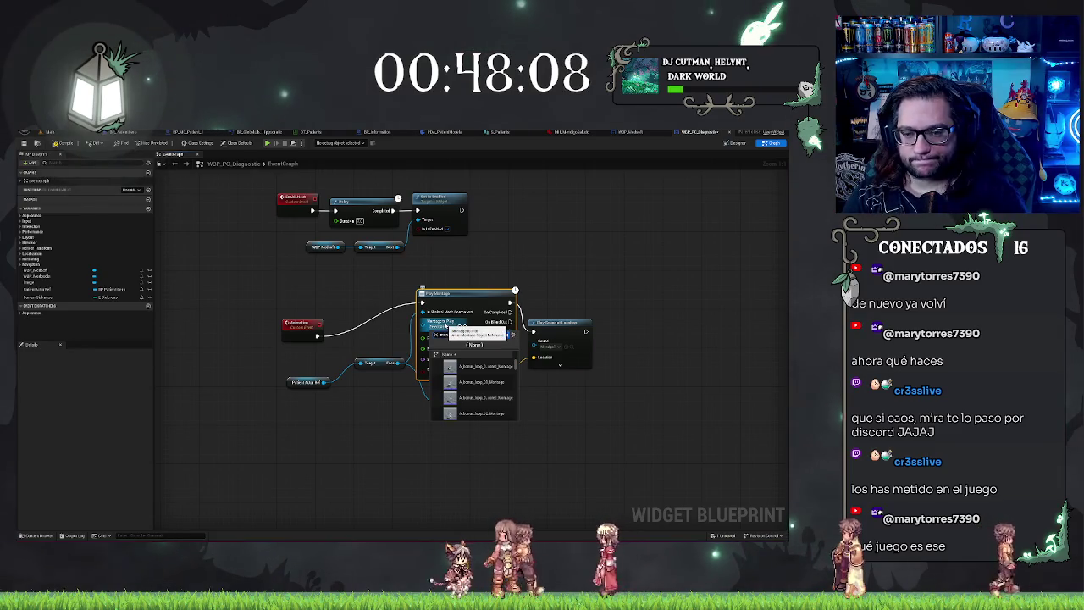
{"action": "left_click", "coordinate": [496, 371]}
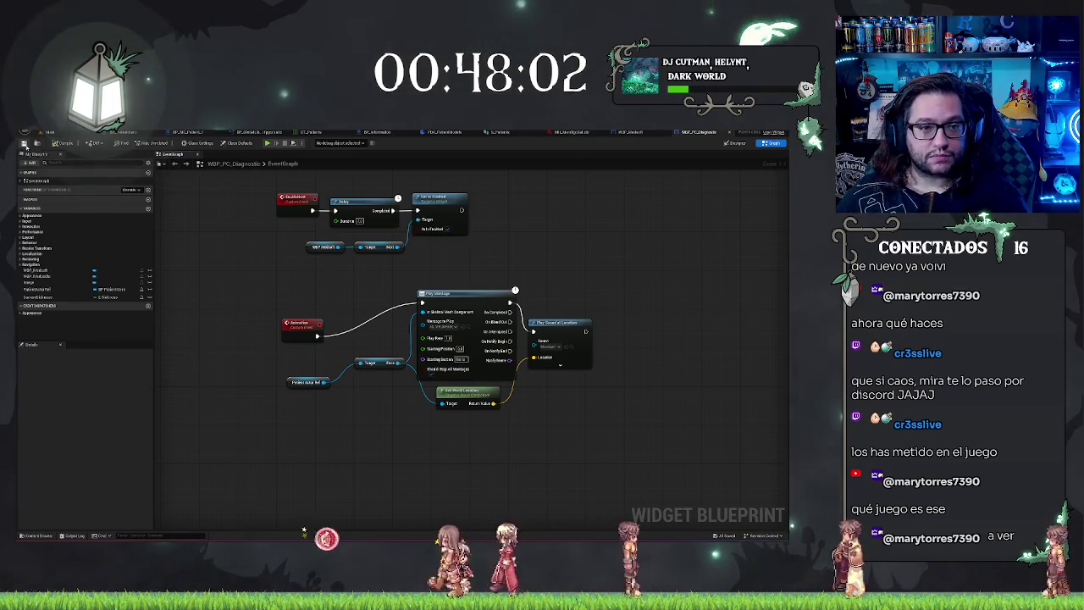
{"action": "left_click", "coordinate": [69, 134]}
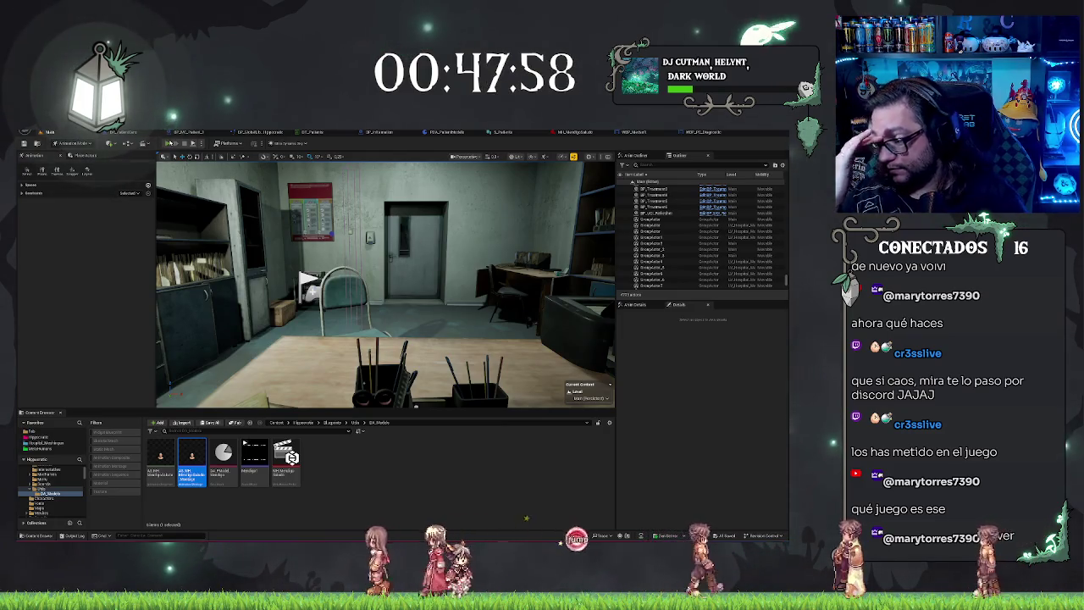
- Play-test the hospital level with the patient seated opposite the diagnosis screen
{"action": "left_click", "coordinate": [168, 143]}
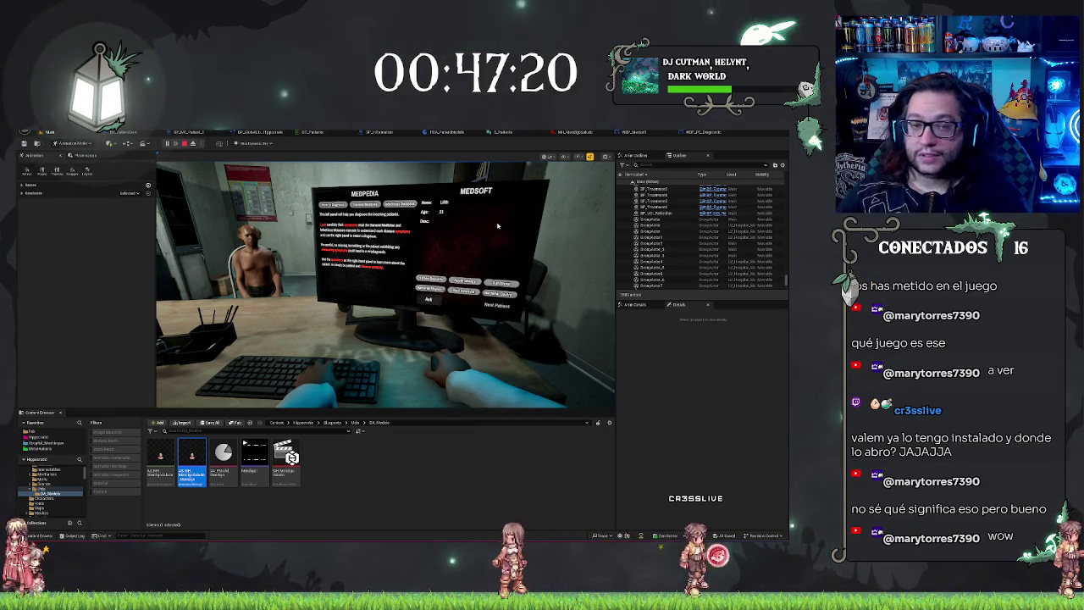
{"action": "right_click", "coordinate": [388, 468]}
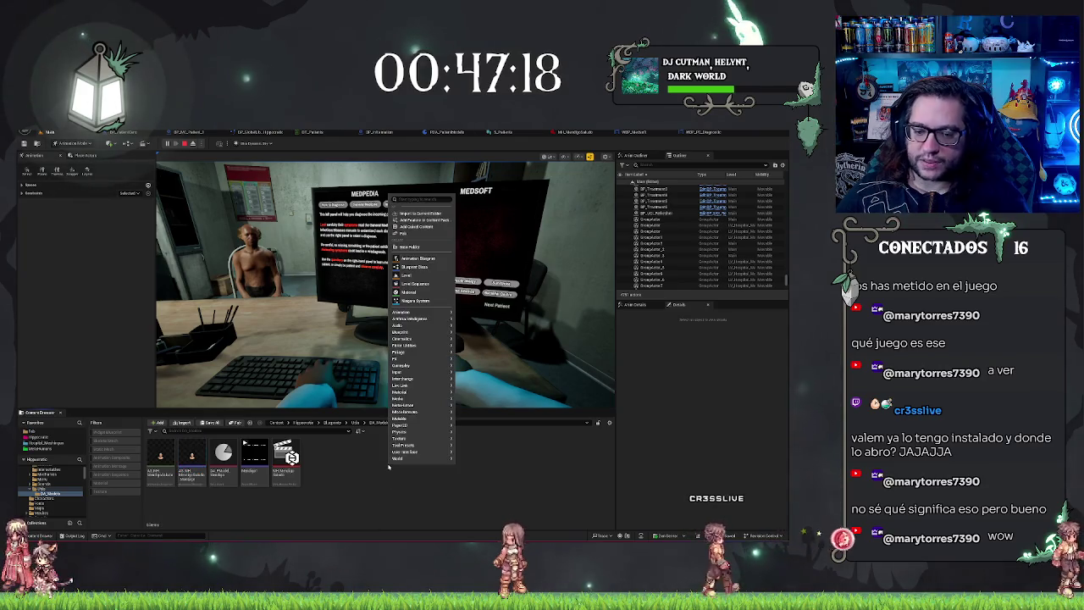
- Browse the Add > MetaHuman options without creating anything, then stop and restart the play-test
{"action": "right_click", "coordinate": [364, 467]}
{"action": "mouse_move", "coordinate": [415, 356]}
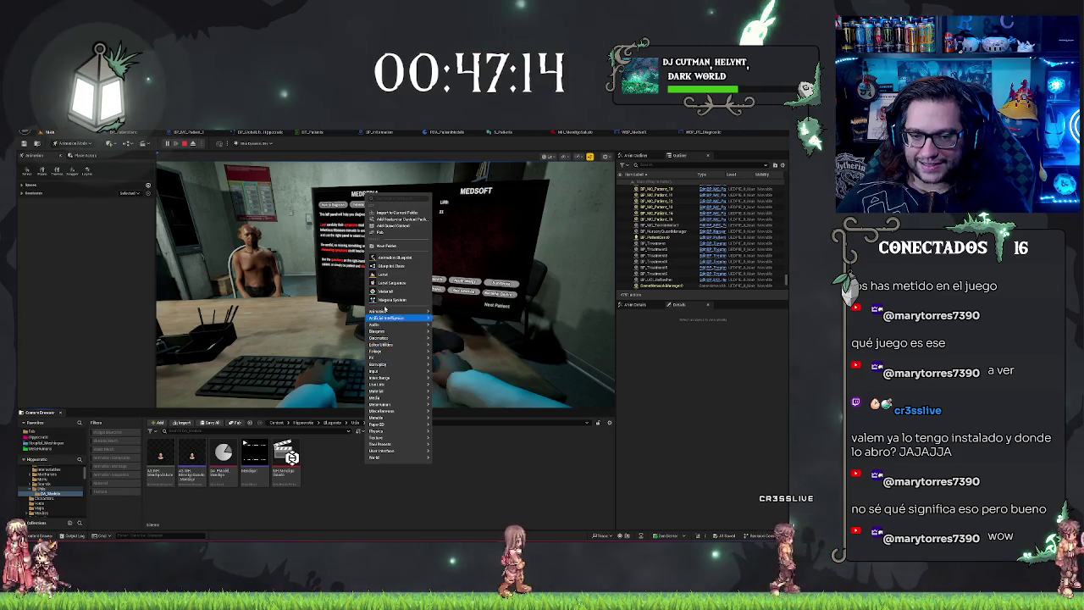
{"action": "mouse_move", "coordinate": [405, 404]}
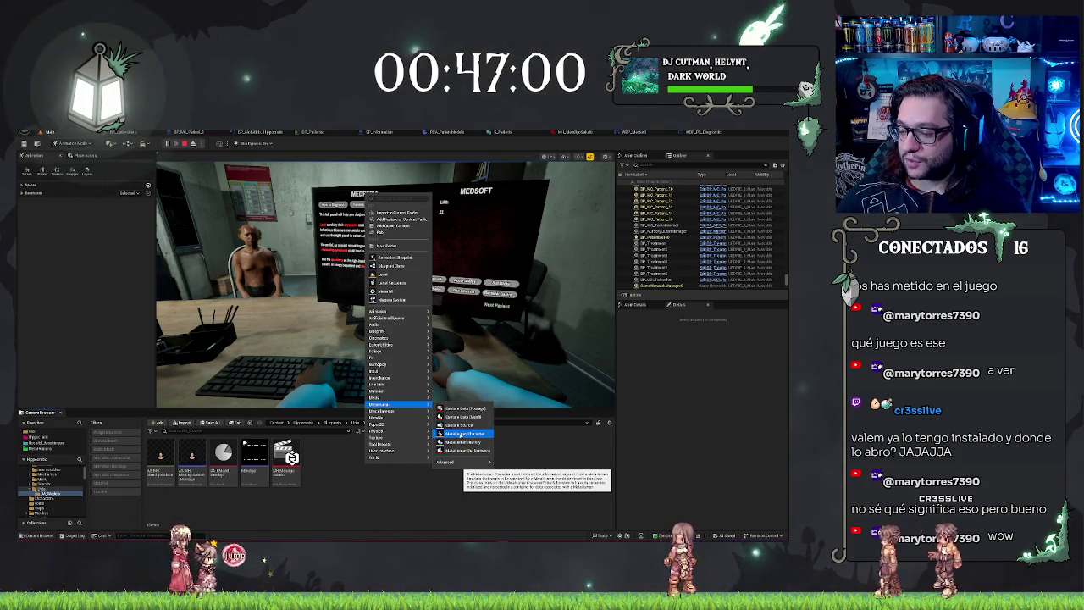
{"action": "left_click", "coordinate": [542, 472]}
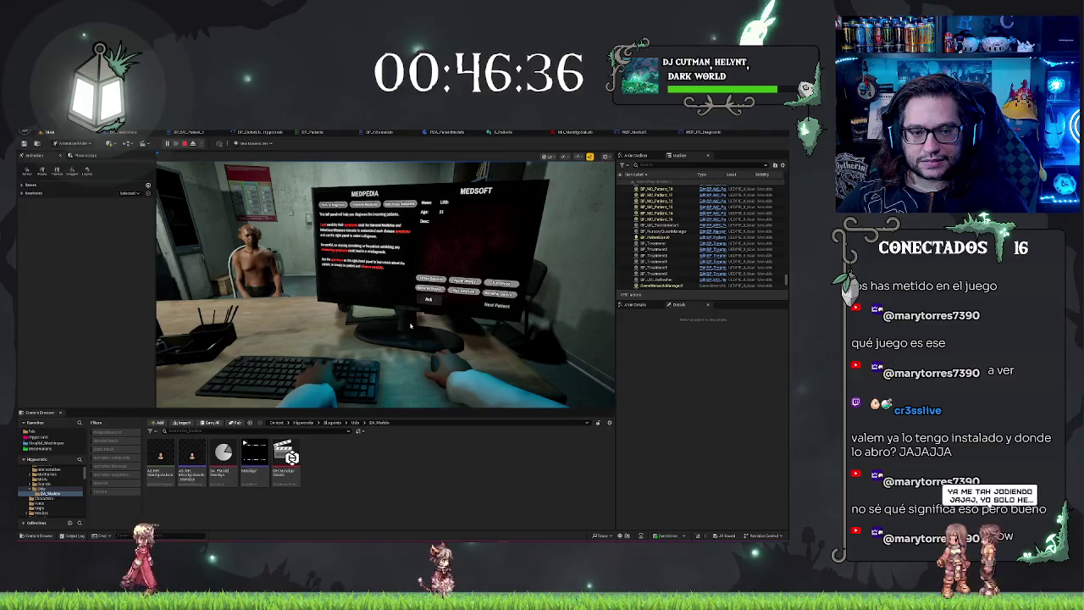
{"action": "key", "text": "Escape"}
{"action": "key", "text": "alt+p"}
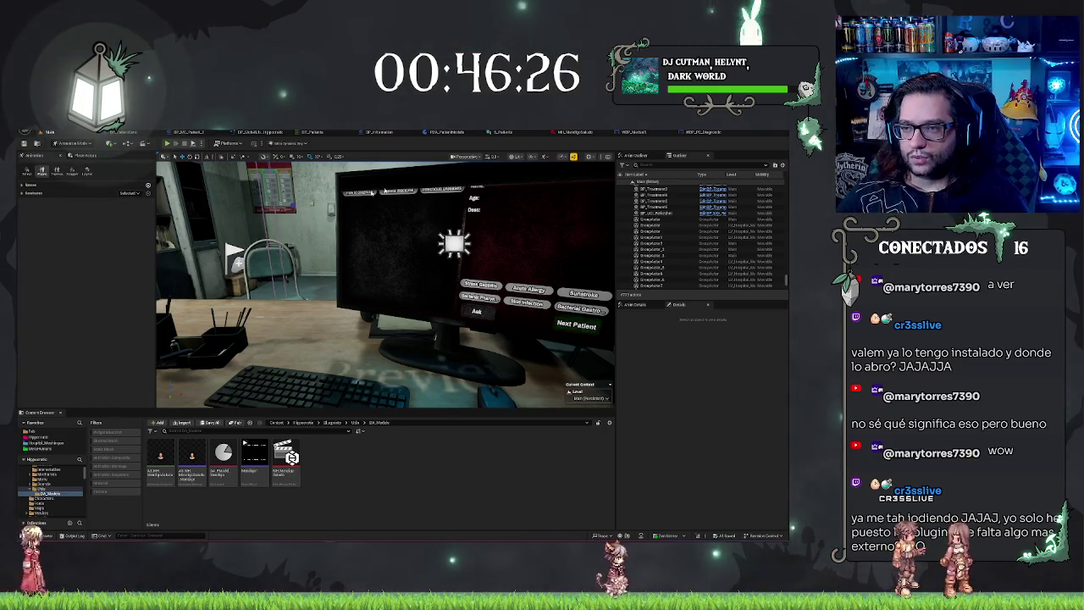
- Review the patient blueprints' graph and Body component, then open ABP_MetaCopySitting's AnimGraph
{"action": "left_click", "coordinate": [188, 135]}
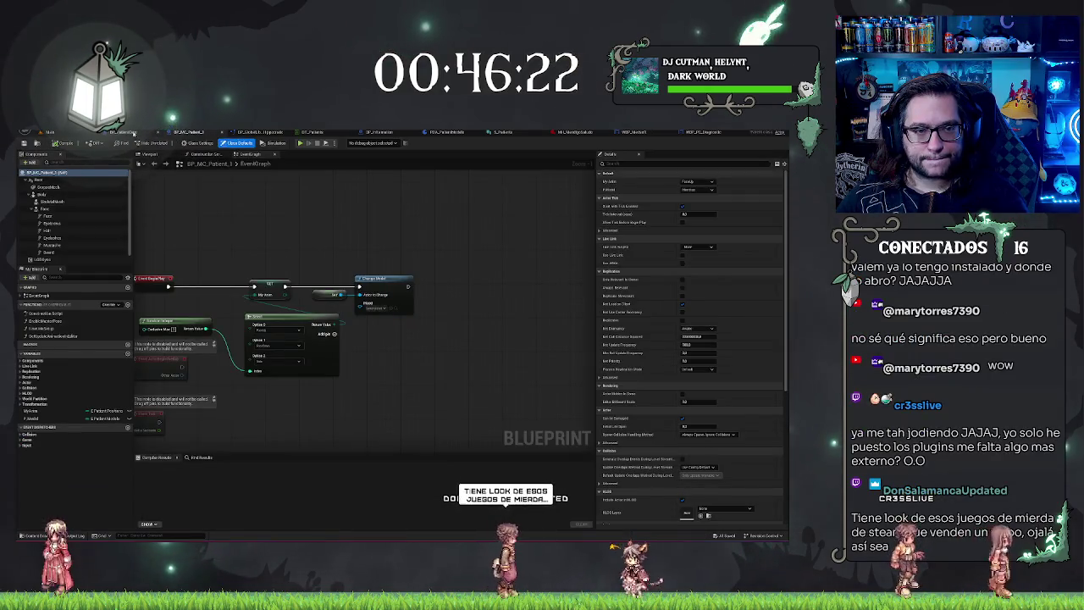
{"action": "left_click", "coordinate": [133, 132]}
{"action": "left_click_drag", "start_coordinate": [231, 299], "coordinate": [418, 307]}
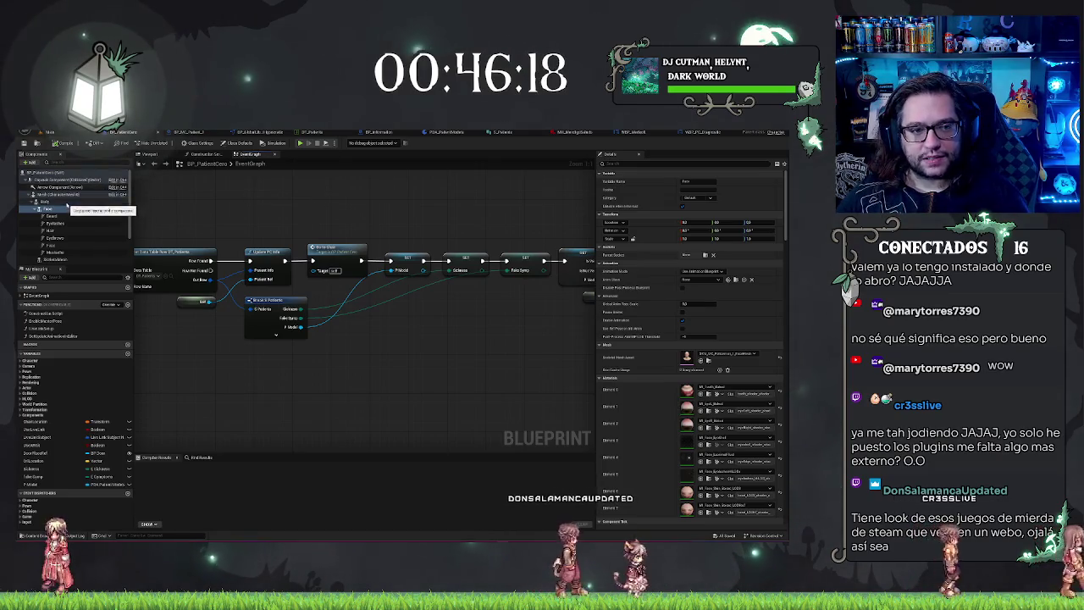
{"action": "left_click", "coordinate": [51, 171]}
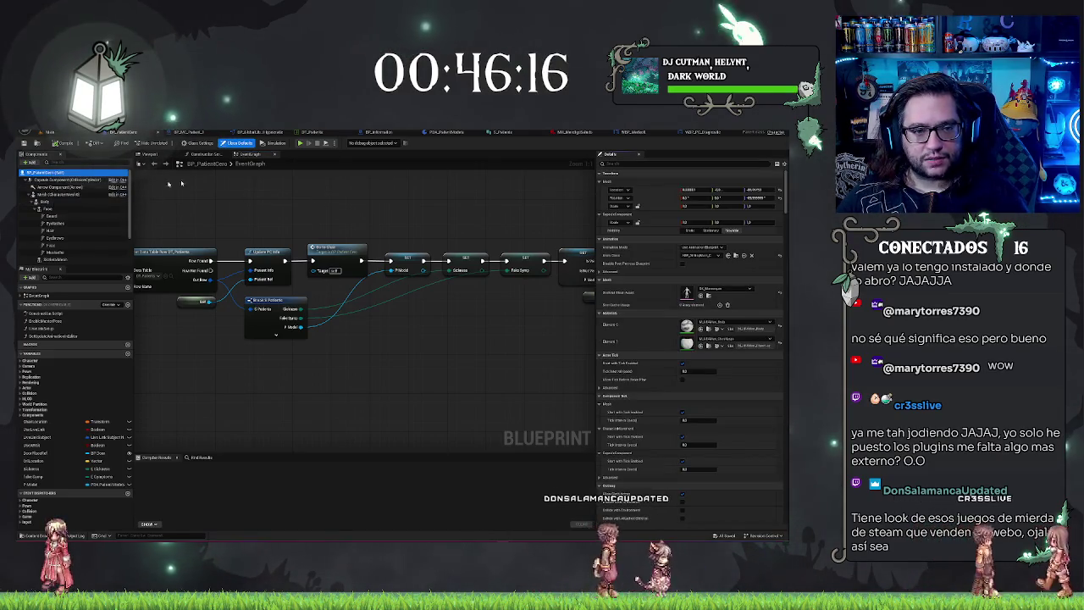
{"action": "left_click", "coordinate": [148, 155]}
{"action": "left_click", "coordinate": [49, 201]}
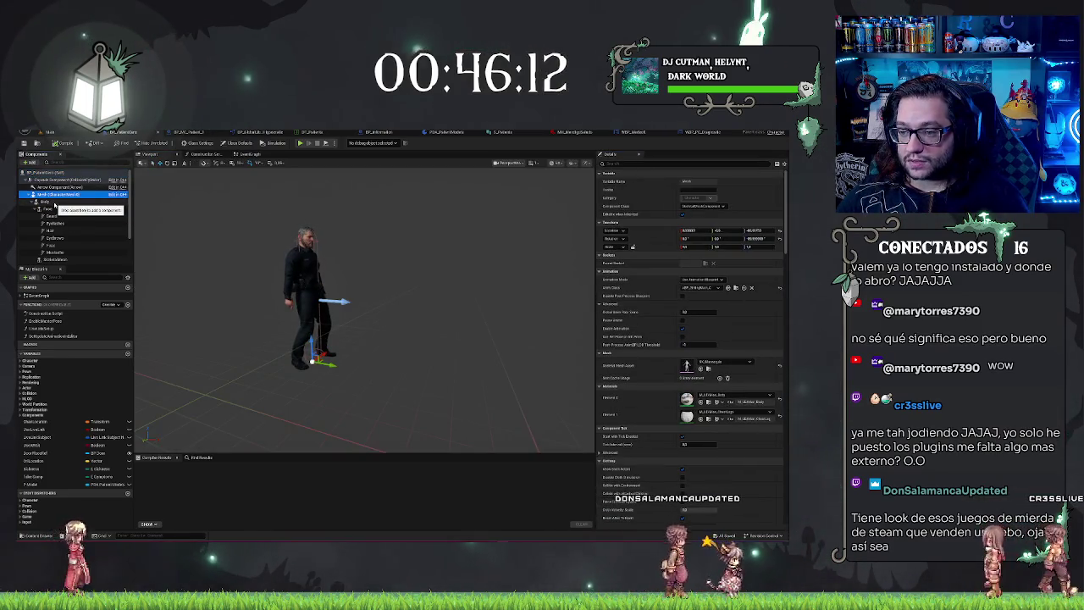
{"action": "left_click", "coordinate": [54, 204]}
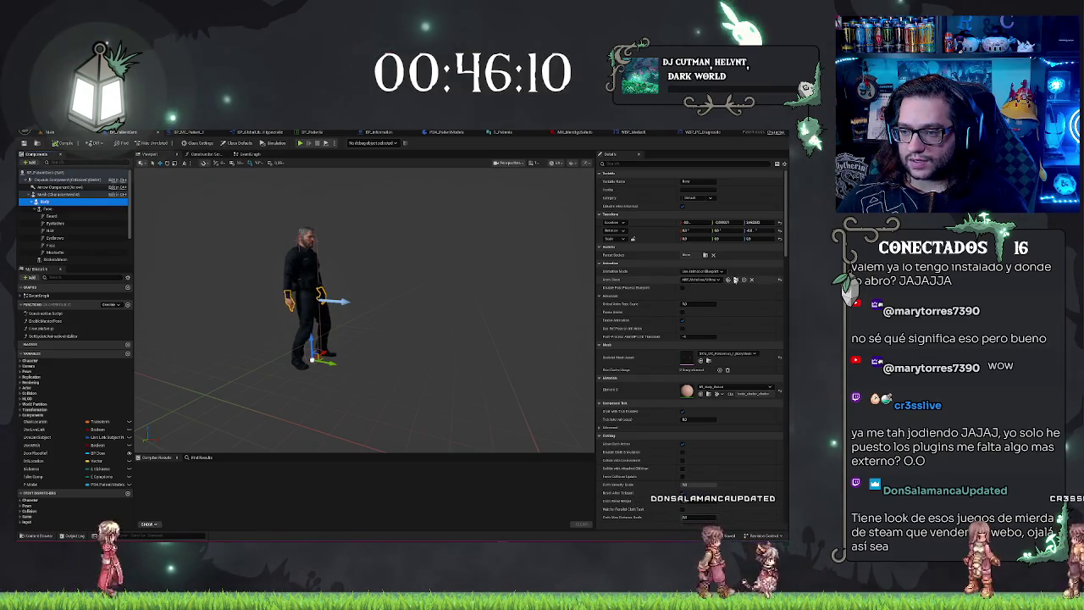
{"action": "left_click", "coordinate": [48, 132]}
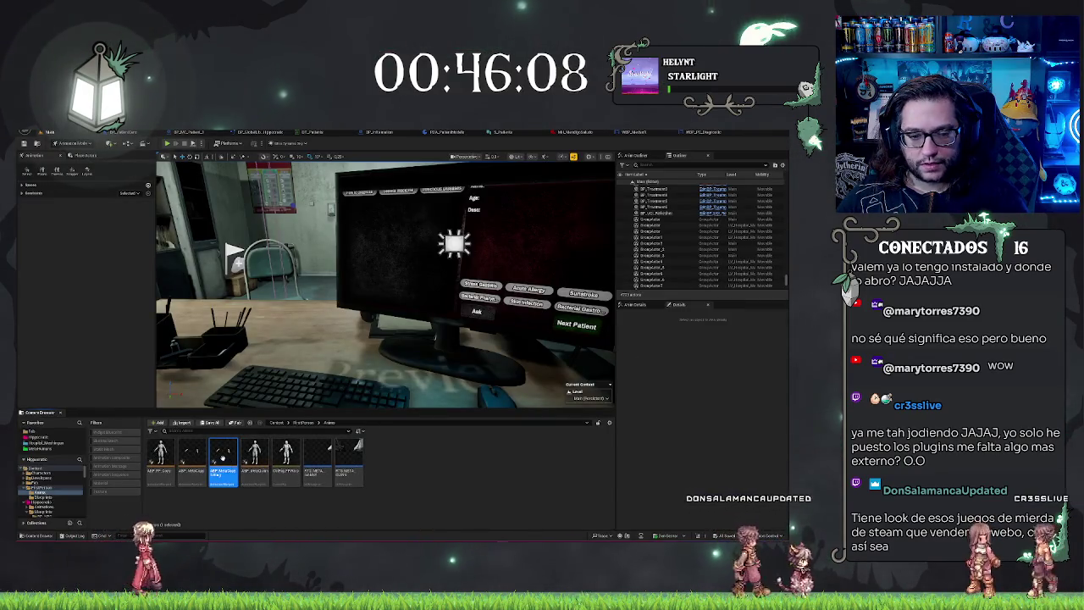
{"action": "double_click", "coordinate": [225, 461]}
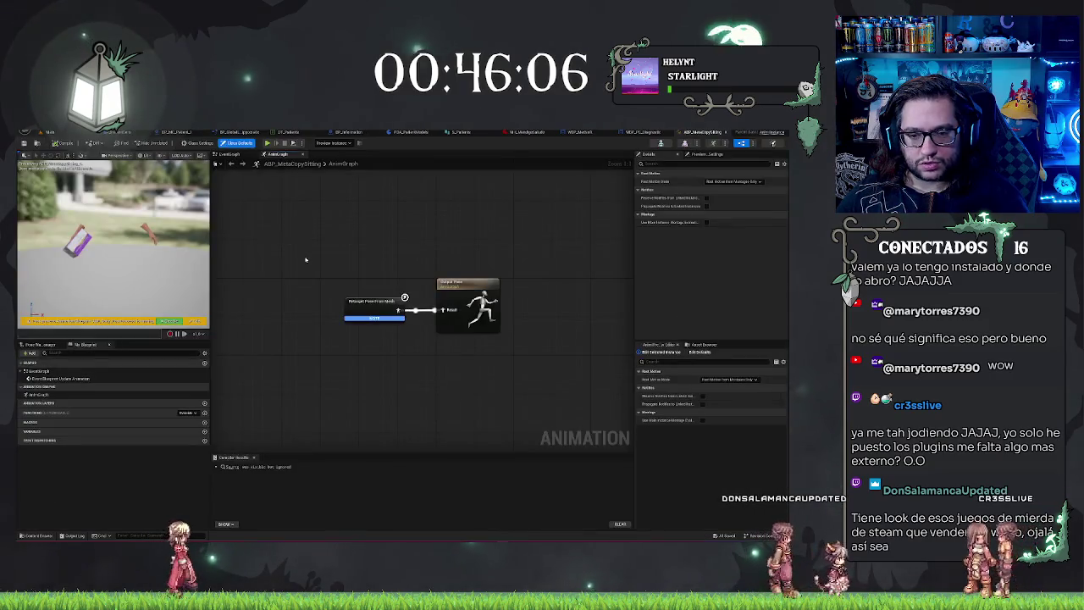
- Move Output Pose right and insert a Slot 'DefaultSlot' node after Retarget Pose
{"action": "left_click", "coordinate": [468, 305]}
{"action": "left_click_drag", "start_coordinate": [455, 322], "coordinate": [533, 322]}
{"action": "left_click_drag", "start_coordinate": [398, 311], "coordinate": [411, 320]}
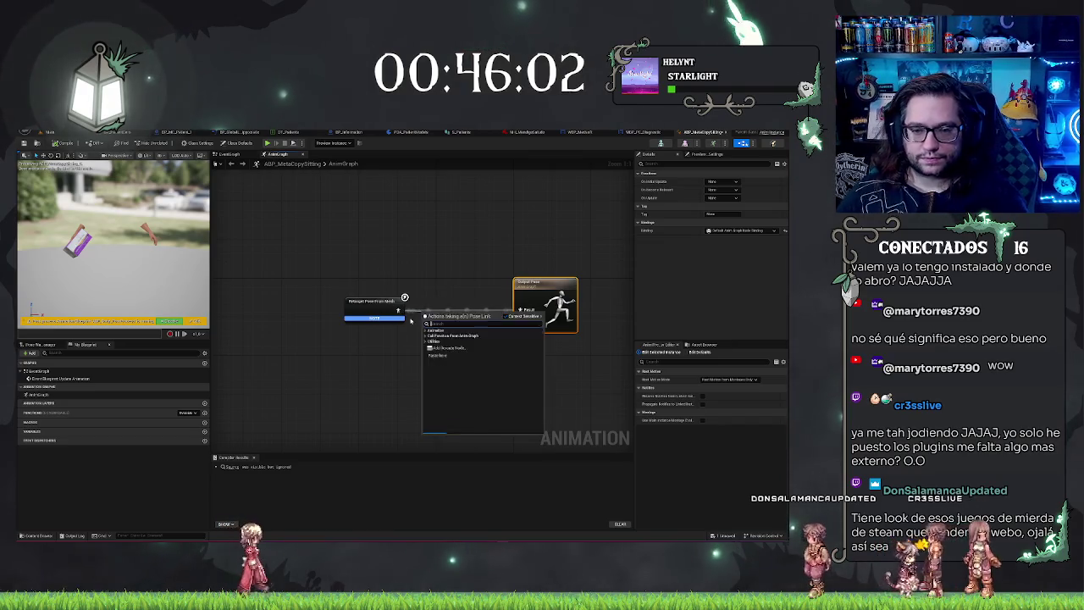
{"action": "type", "text": "mont"}
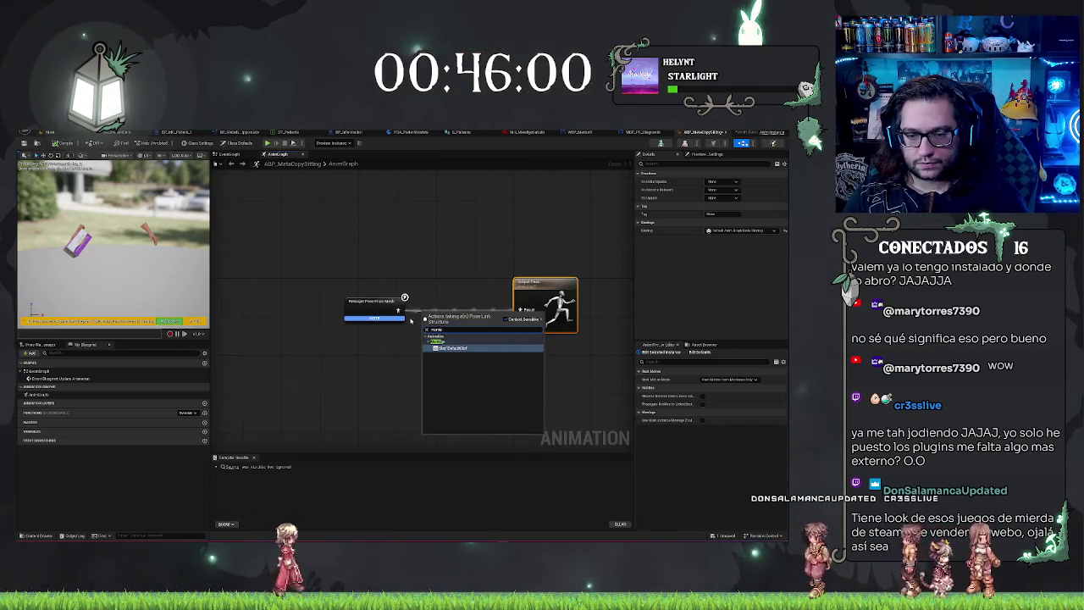
{"action": "key", "text": "Return"}
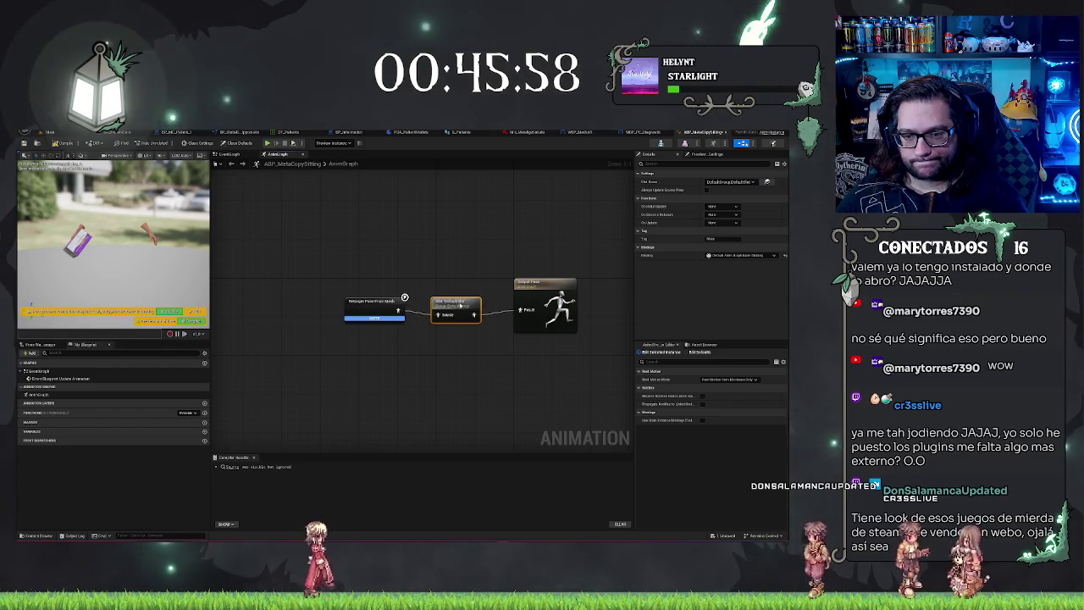
{"action": "left_click", "coordinate": [449, 270]}
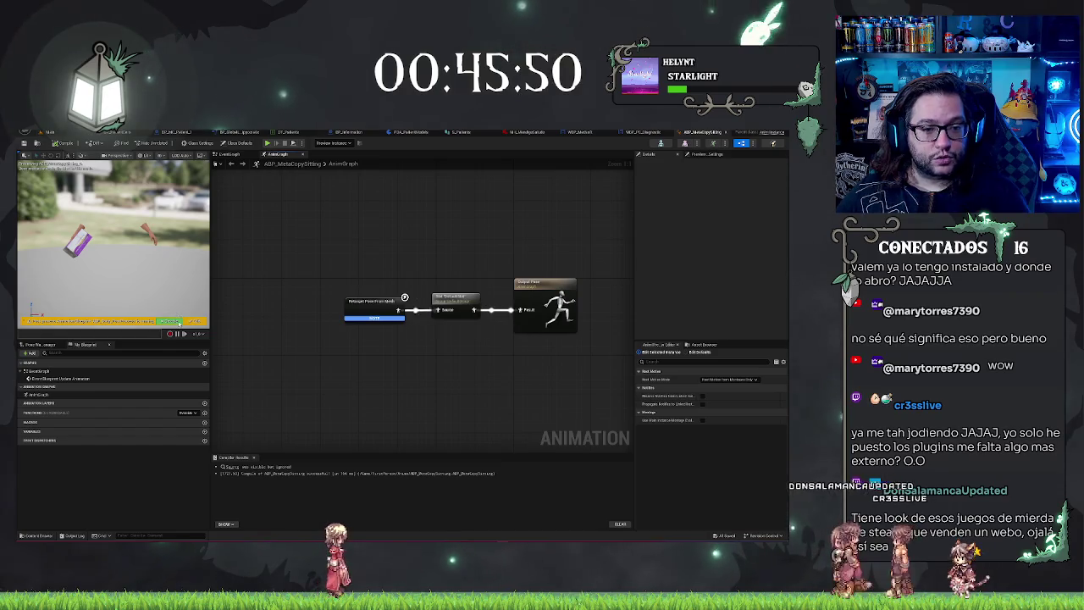
{"action": "left_click", "coordinate": [49, 132]}
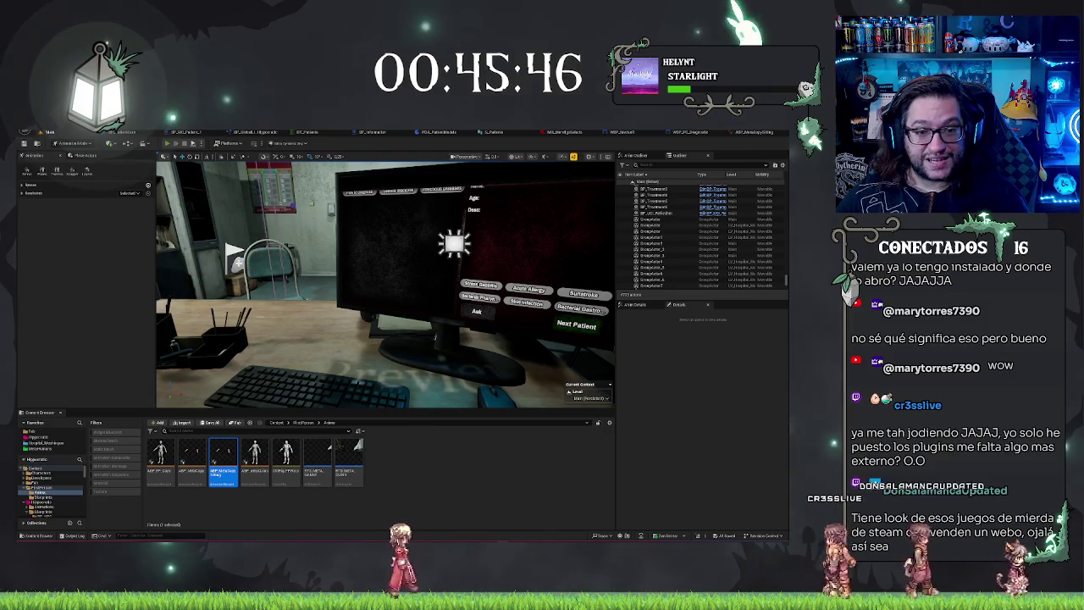
- Run the level with Alt+P at the diagnosis PC, then switch to the Epic Games Launcher
{"action": "key", "text": "alt+p"}
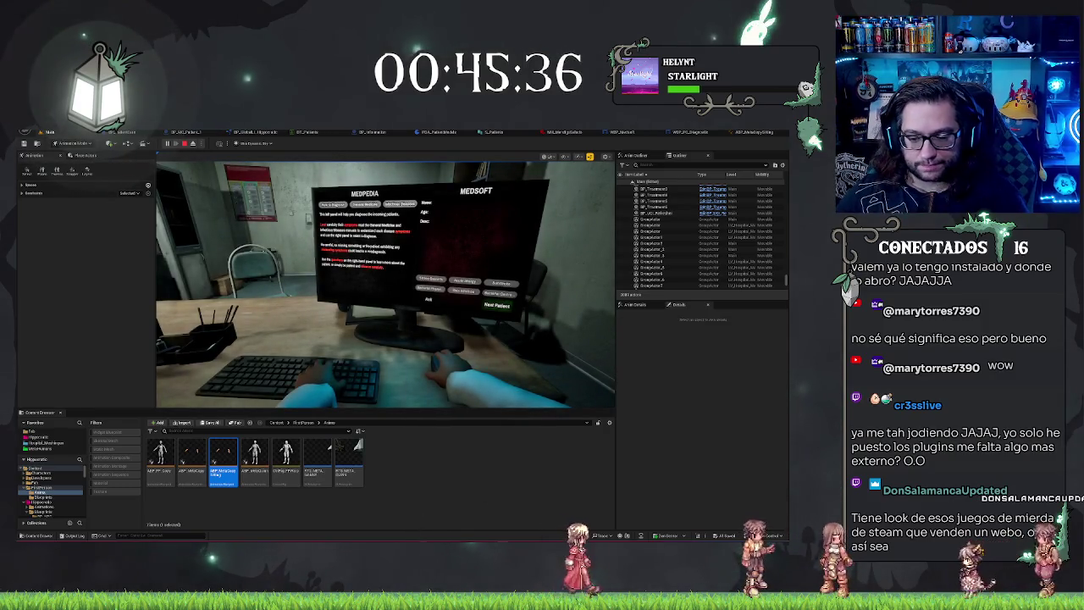
{"action": "key", "text": "alt+Tab"}
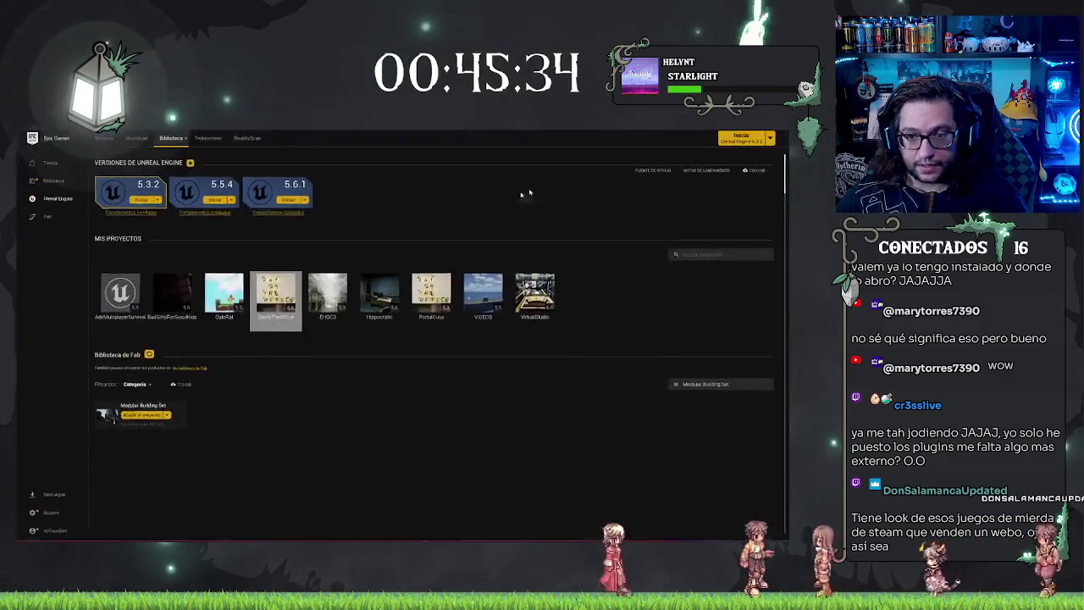
{"action": "left_click", "coordinate": [306, 201]}
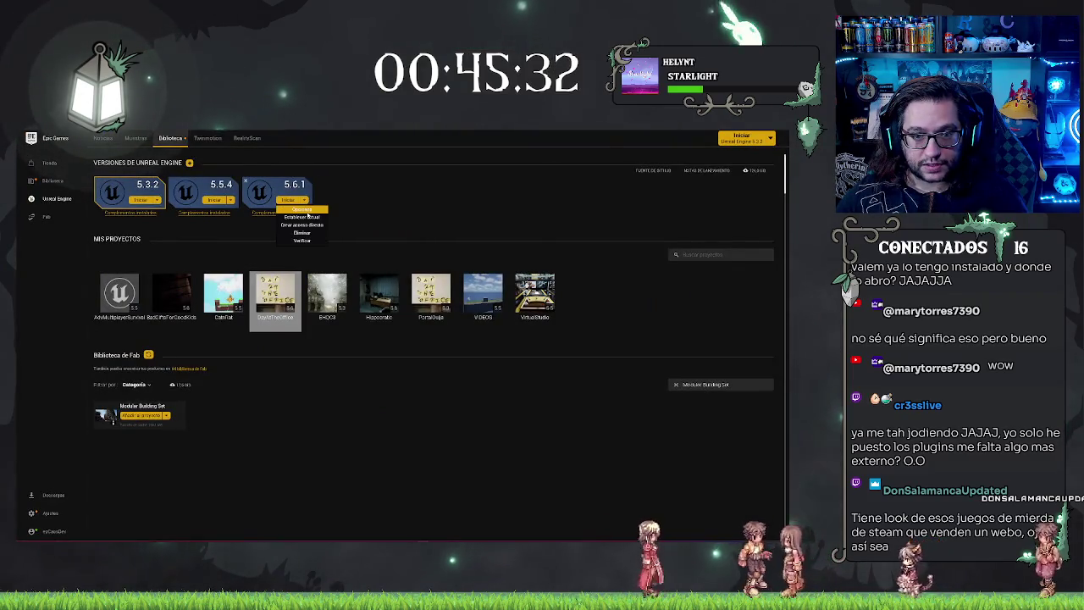
{"action": "left_click", "coordinate": [309, 211]}
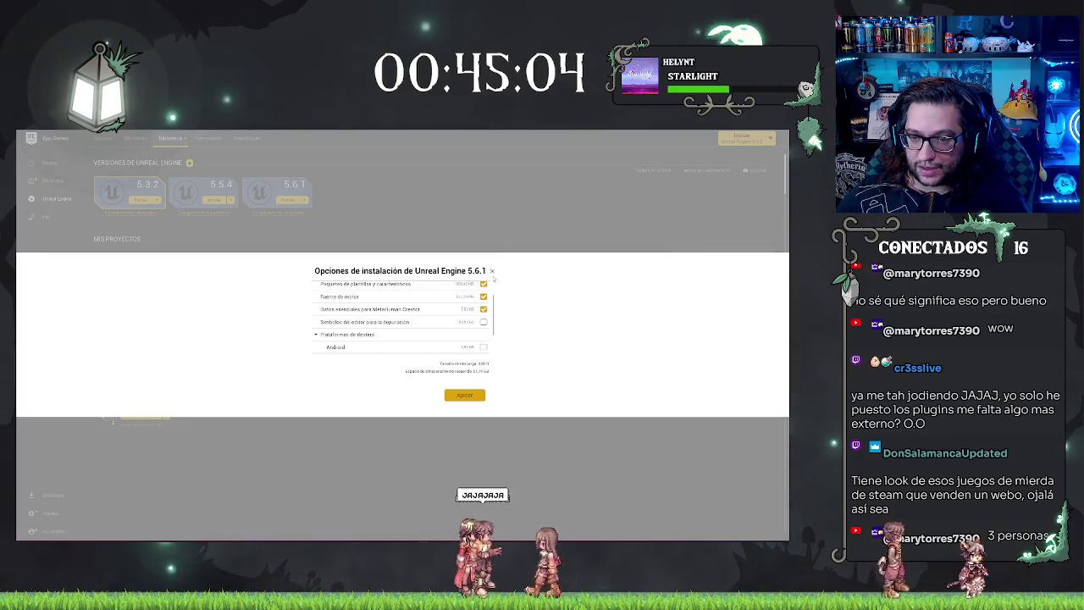
{"action": "left_click", "coordinate": [491, 271]}
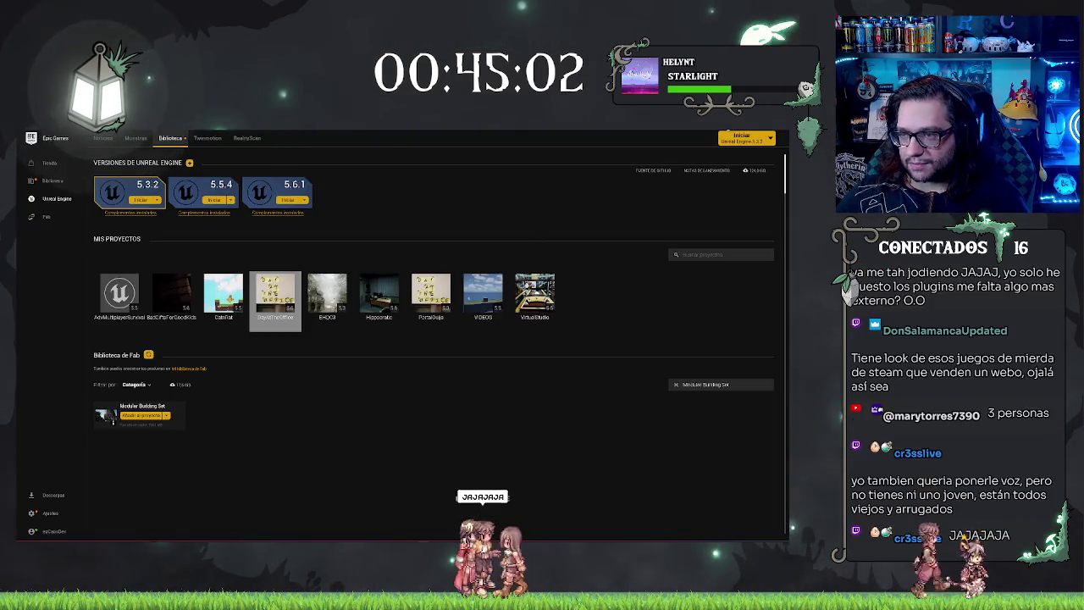
{"action": "key", "text": "alt+Tab"}
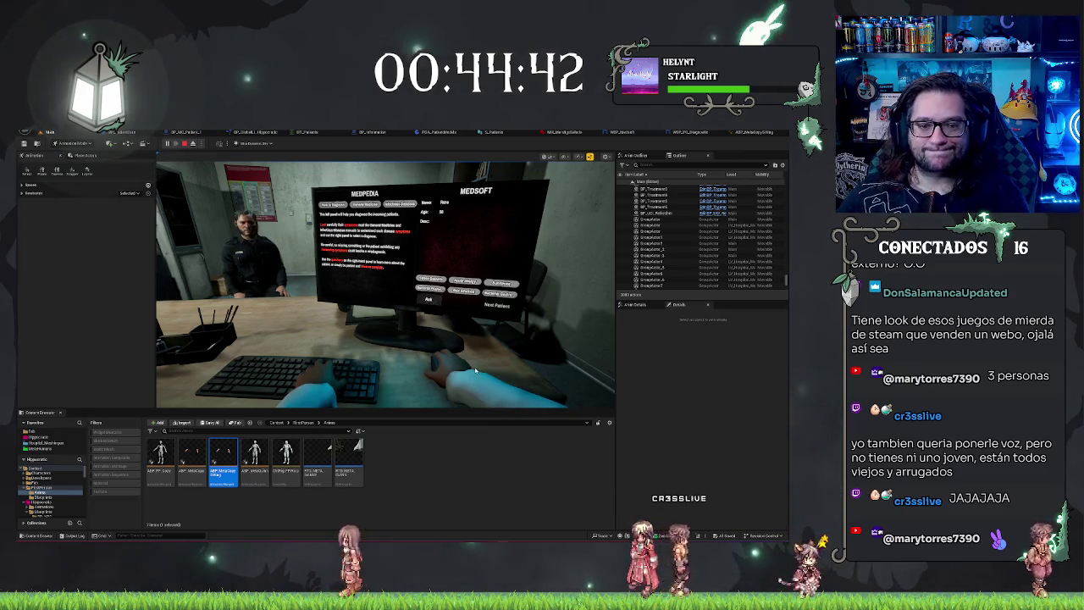
- After checking the patient in play, return to the ABP_MetaCopySitting AnimGraph
{"action": "left_click", "coordinate": [752, 134]}
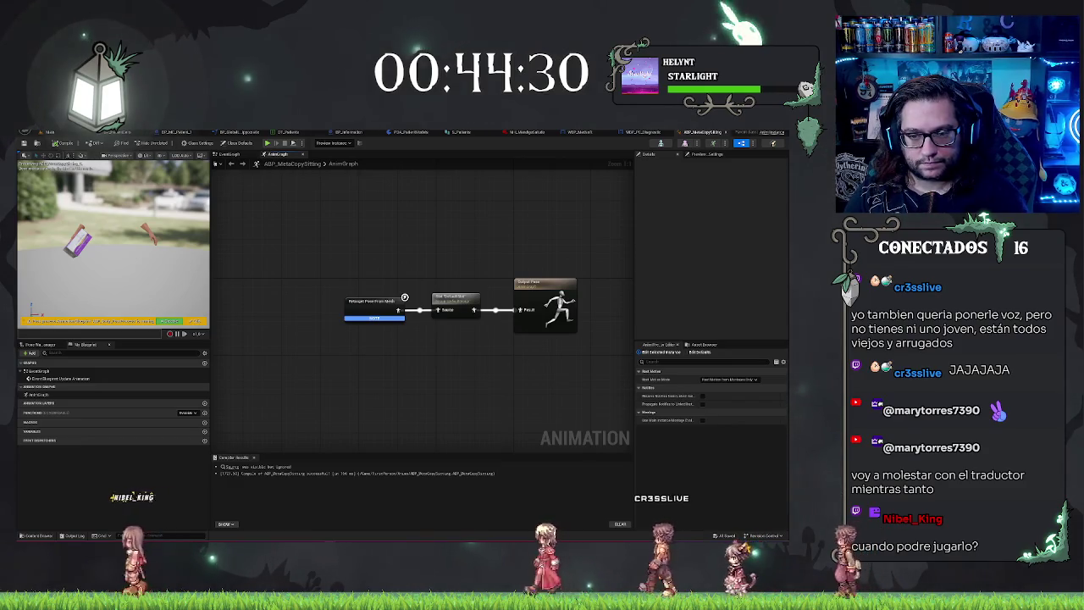
- Select the Slot node and review its Root Motion Mode options
{"action": "left_click", "coordinate": [454, 300]}
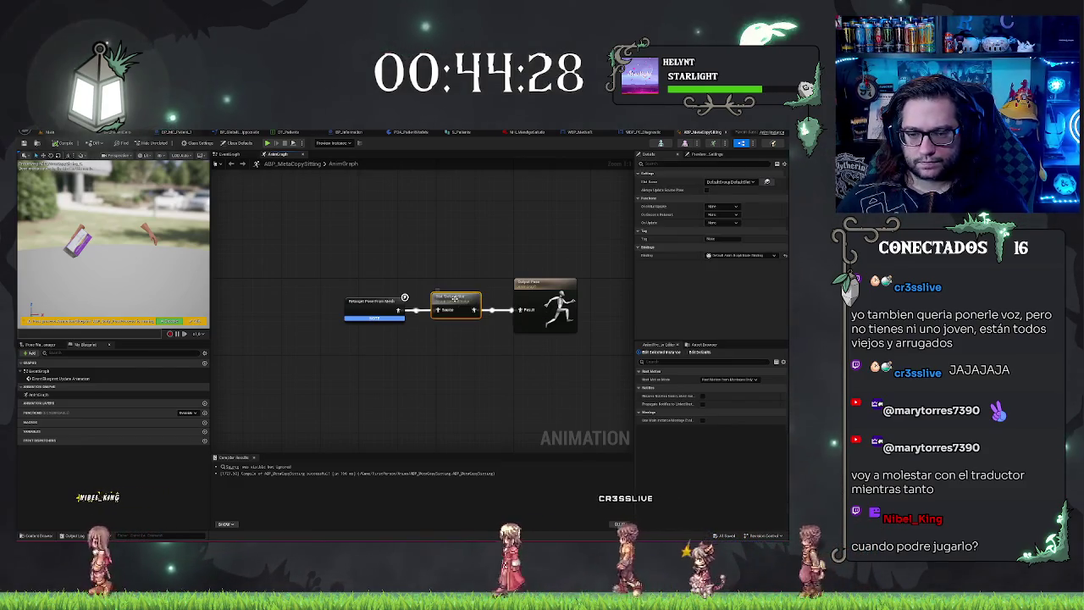
{"action": "left_click", "coordinate": [465, 273]}
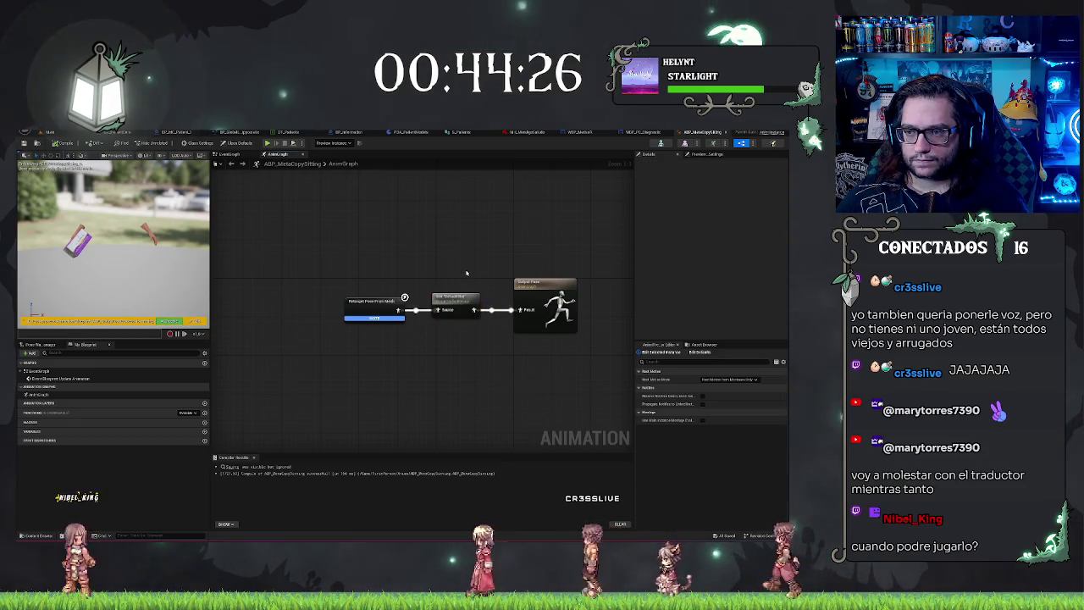
{"action": "left_click", "coordinate": [467, 301]}
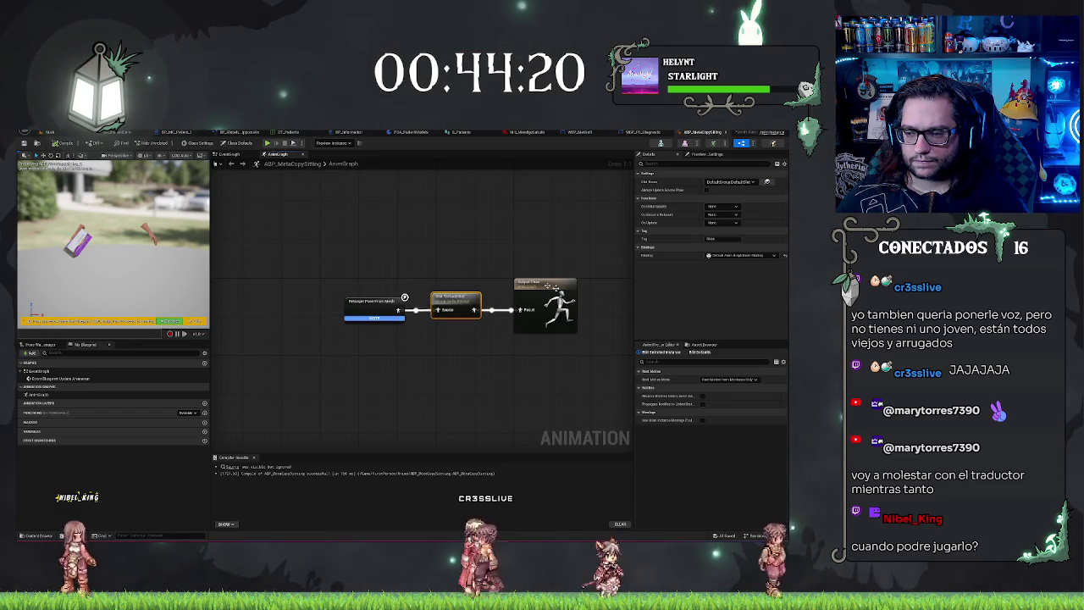
{"action": "left_click", "coordinate": [730, 379]}
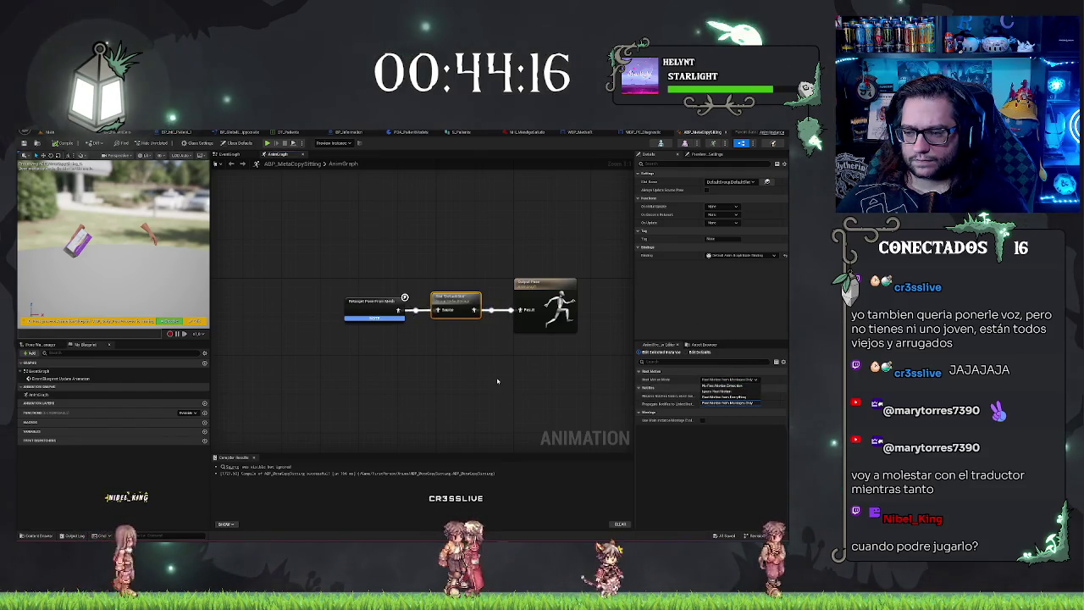
{"action": "left_click", "coordinate": [497, 381]}
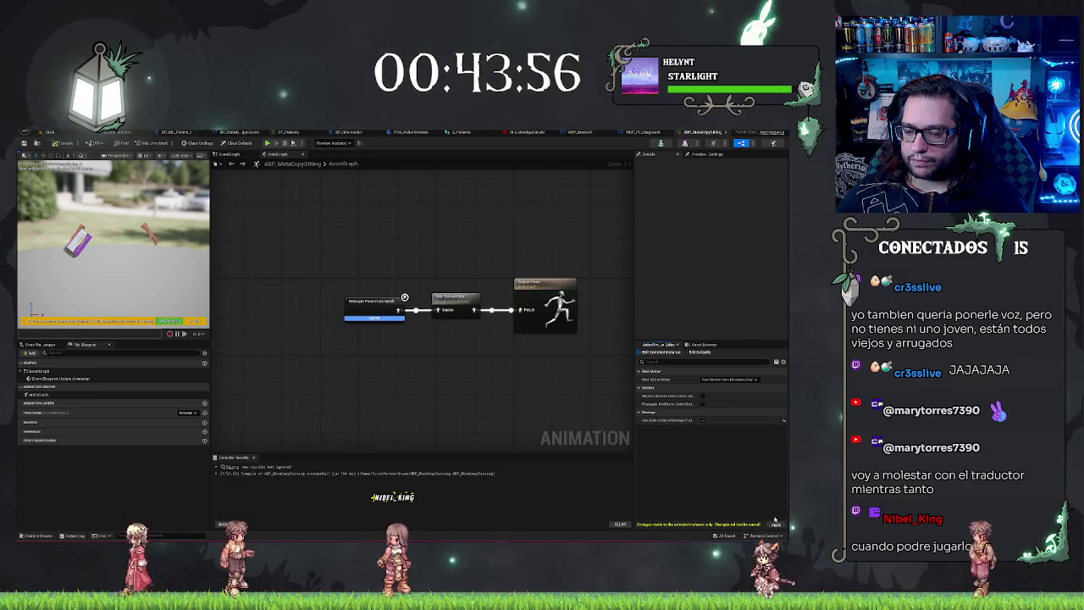
- Apply the Use Main Instance Montage Evaluation Data setting, then view the level's desk
{"action": "left_click", "coordinate": [774, 524]}
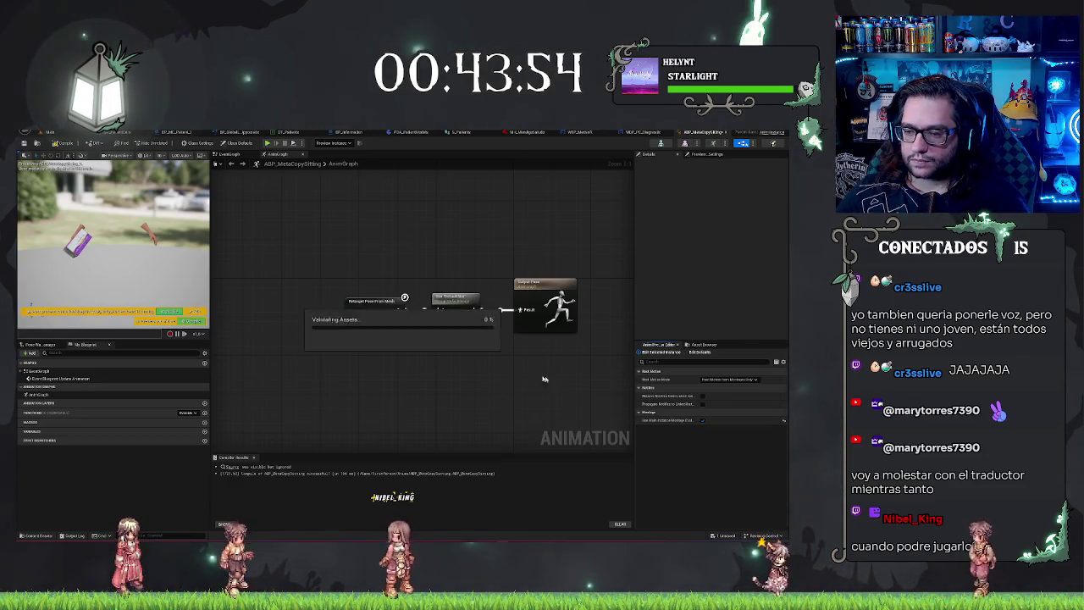
{"action": "left_click", "coordinate": [48, 131]}
{"action": "left_click_drag", "start_coordinate": [381, 322], "coordinate": [393, 371]}
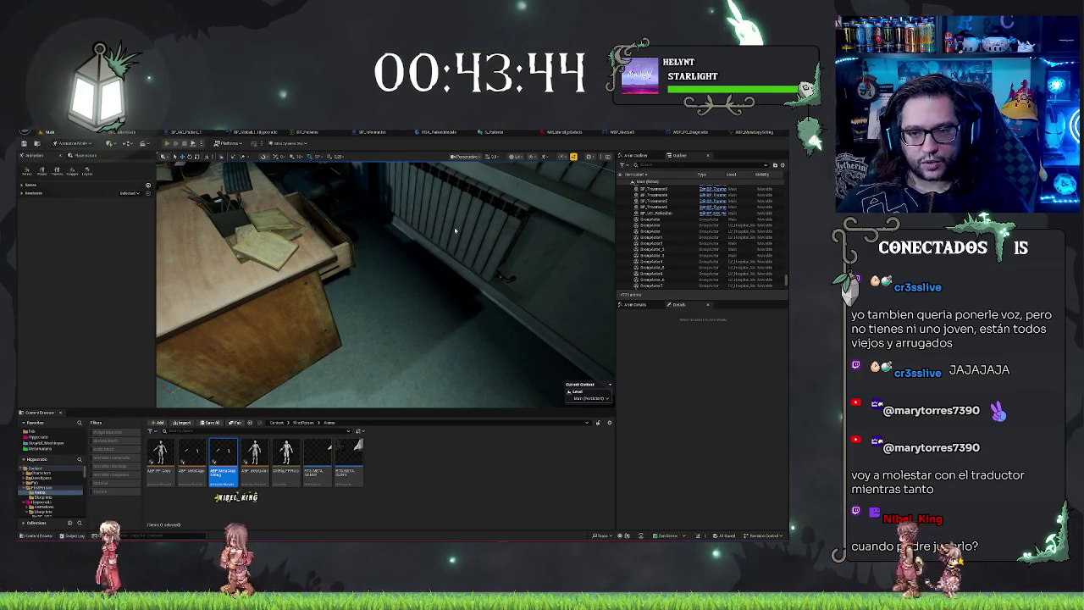
- Play-test the level with Alt+P to view the seated patient at the PC, then stop
{"action": "key", "text": "alt+p"}
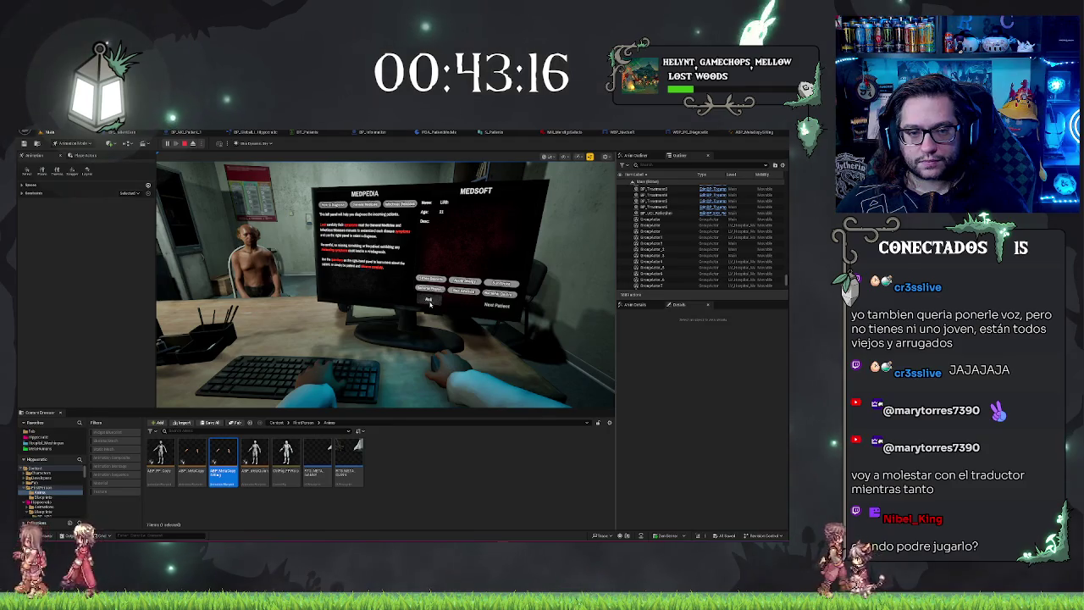
{"action": "key", "text": "Escape"}
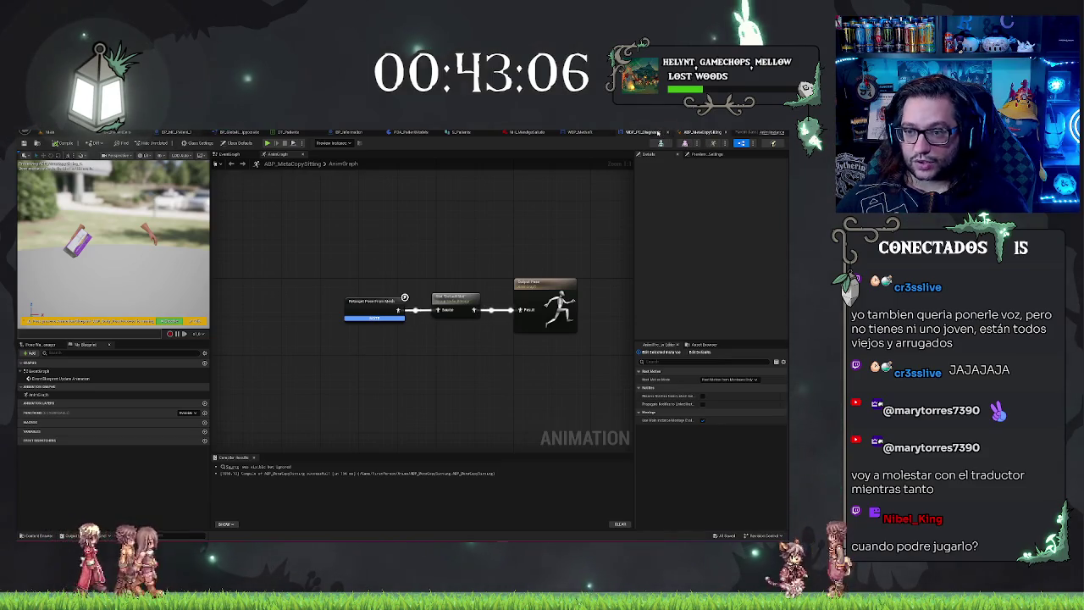
- In WBP_PC_Diagnostic, wire the pinned actor's Body into Play Montage's In Skeletal Mesh Component
{"action": "left_click", "coordinate": [646, 132]}
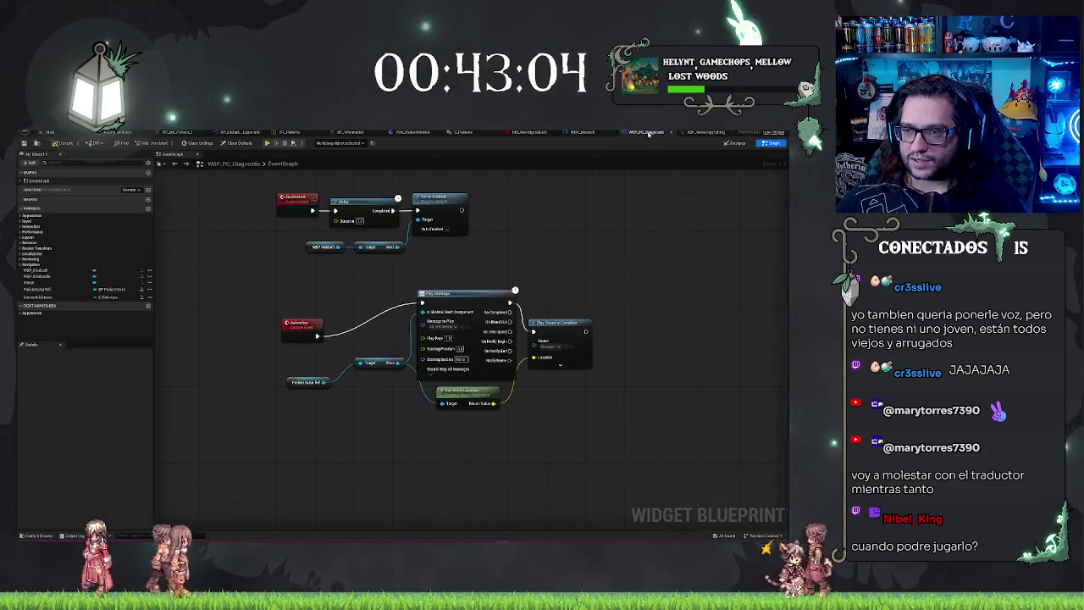
{"action": "left_click_drag", "start_coordinate": [321, 382], "coordinate": [351, 388]}
{"action": "type", "text": "body"}
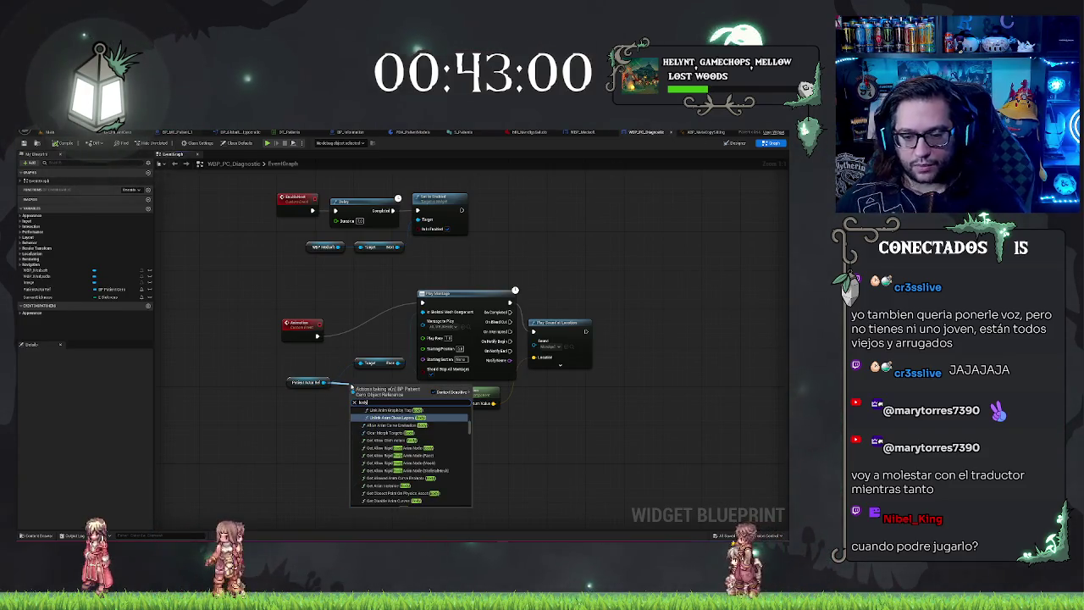
{"action": "scroll", "coordinate": [402, 449], "scroll_direction": "down", "scroll_amount": 15}
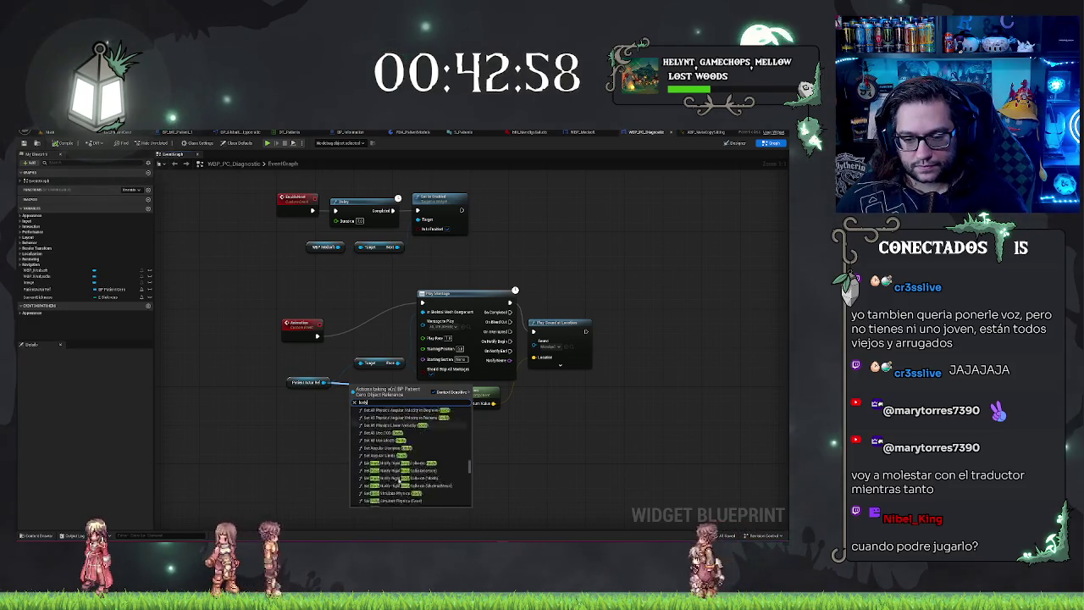
{"action": "left_click", "coordinate": [385, 495]}
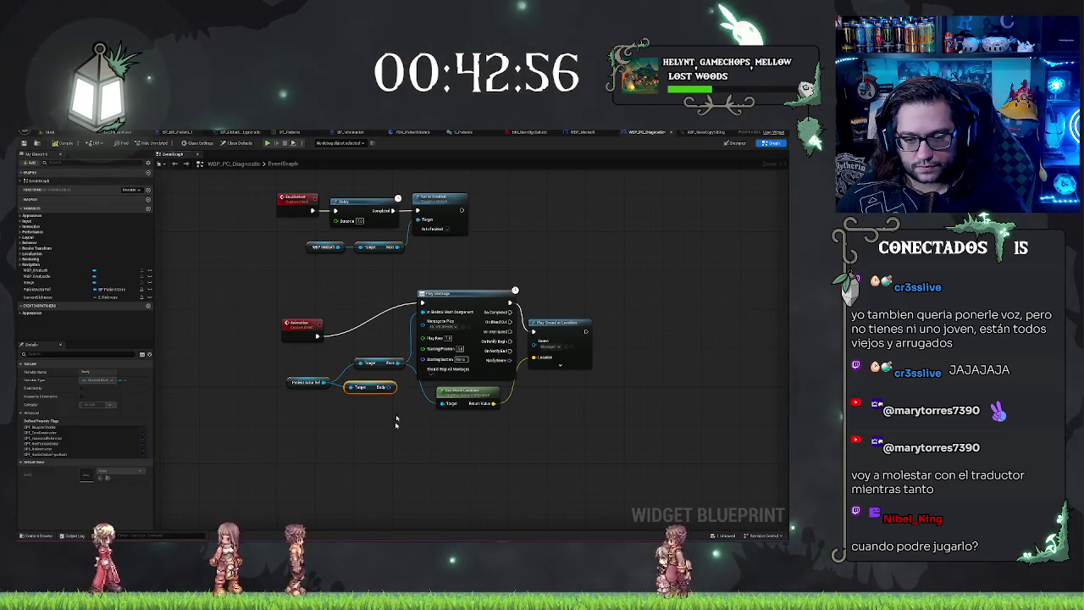
{"action": "left_click_drag", "start_coordinate": [391, 386], "coordinate": [431, 316]}
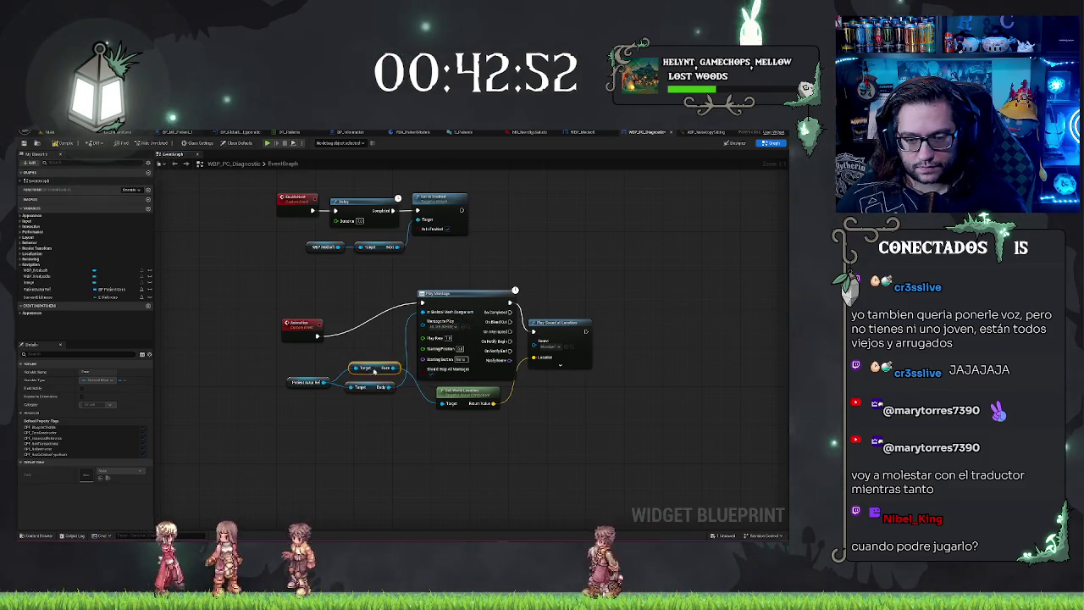
{"action": "left_click", "coordinate": [385, 332]}
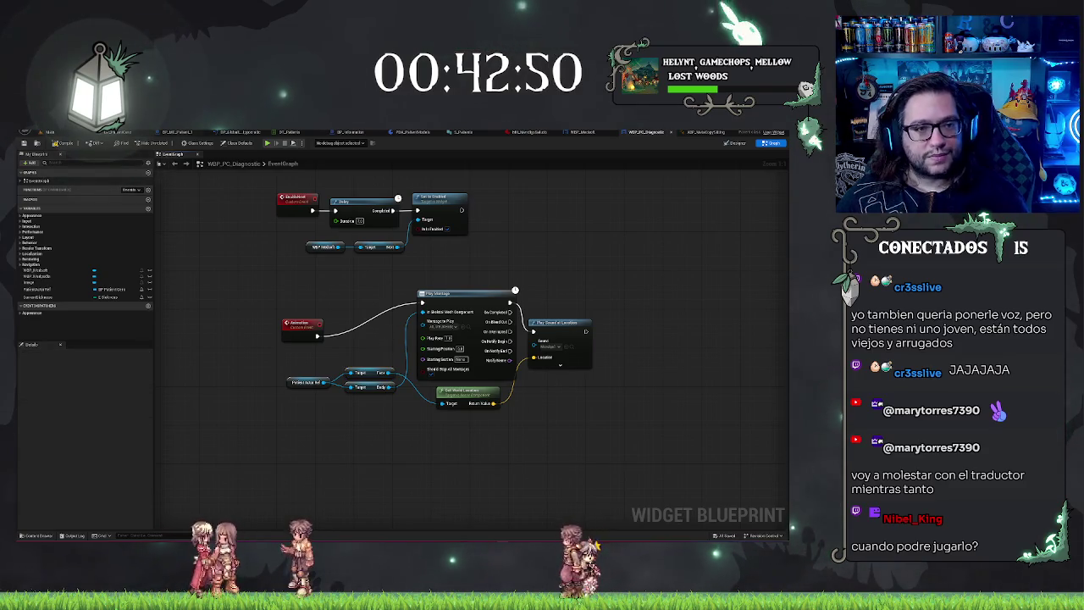
{"action": "left_click", "coordinate": [37, 139]}
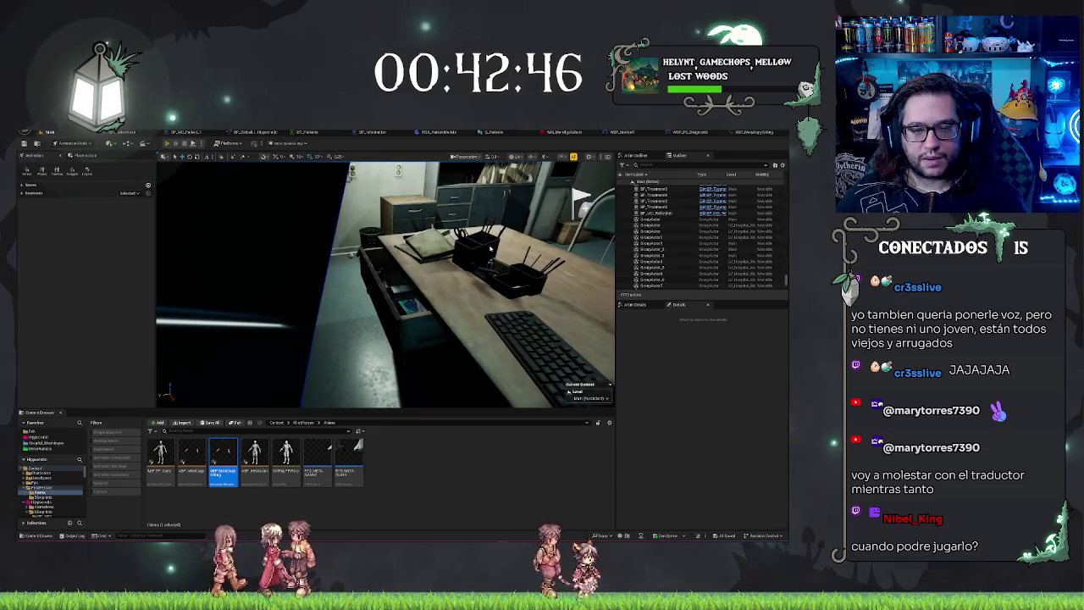
- Play-test: sit at the diagnosis PC, press F8 to view the patient, then reopen ABP_MetaCopySitting
{"action": "key", "text": "alt+p"}
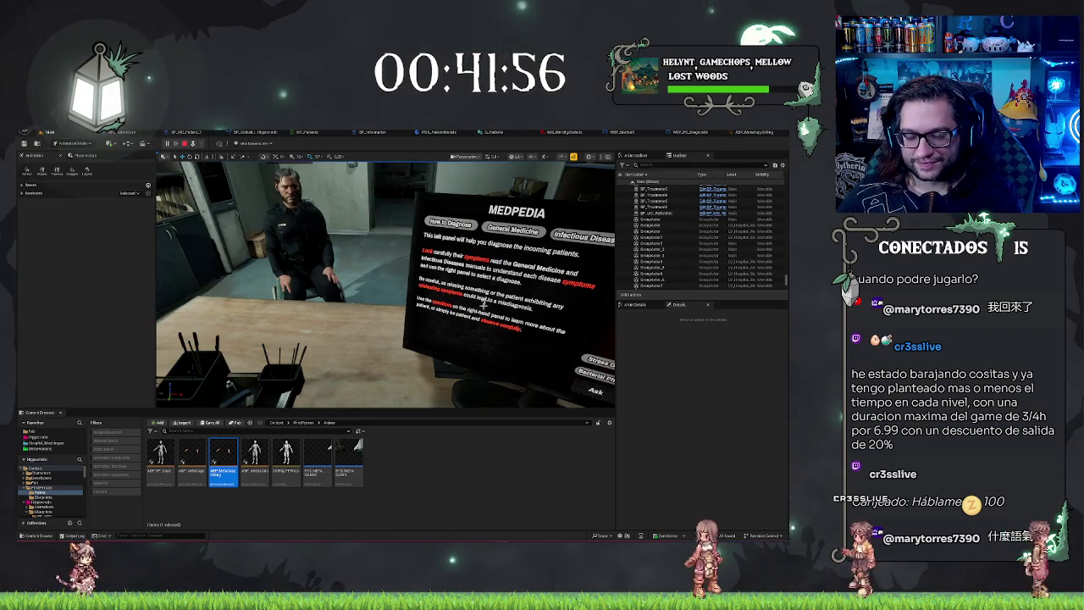
{"action": "left_click", "coordinate": [485, 303]}
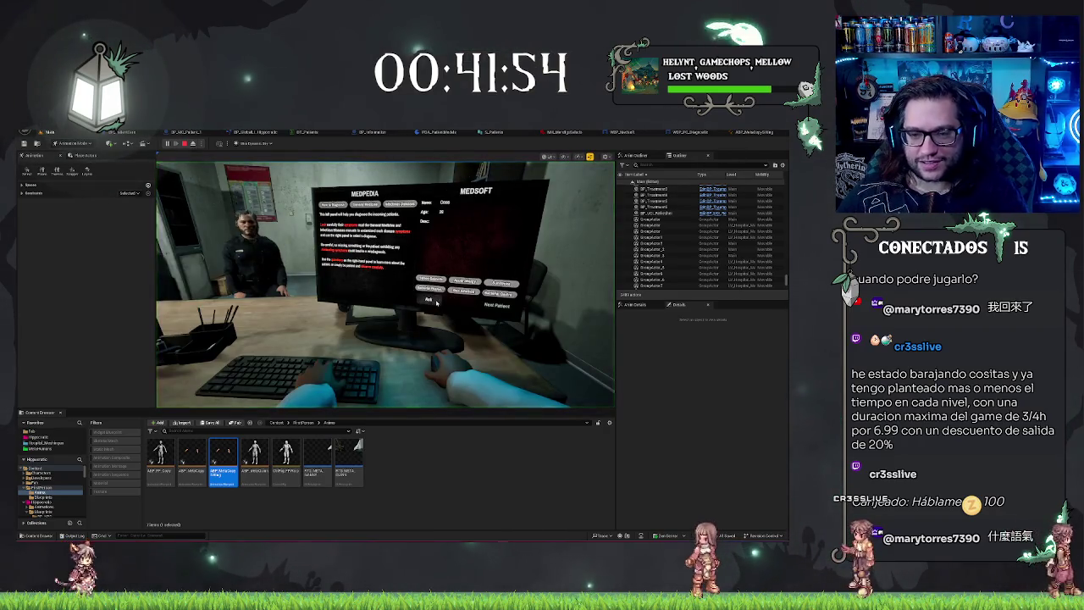
{"action": "key", "text": "F8"}
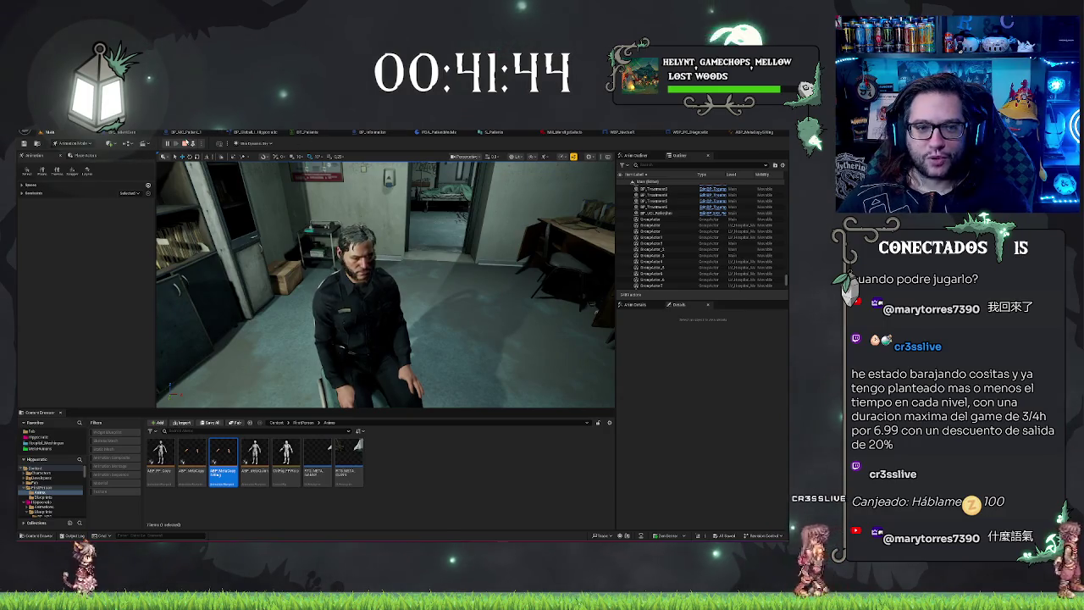
{"action": "left_click", "coordinate": [754, 131]}
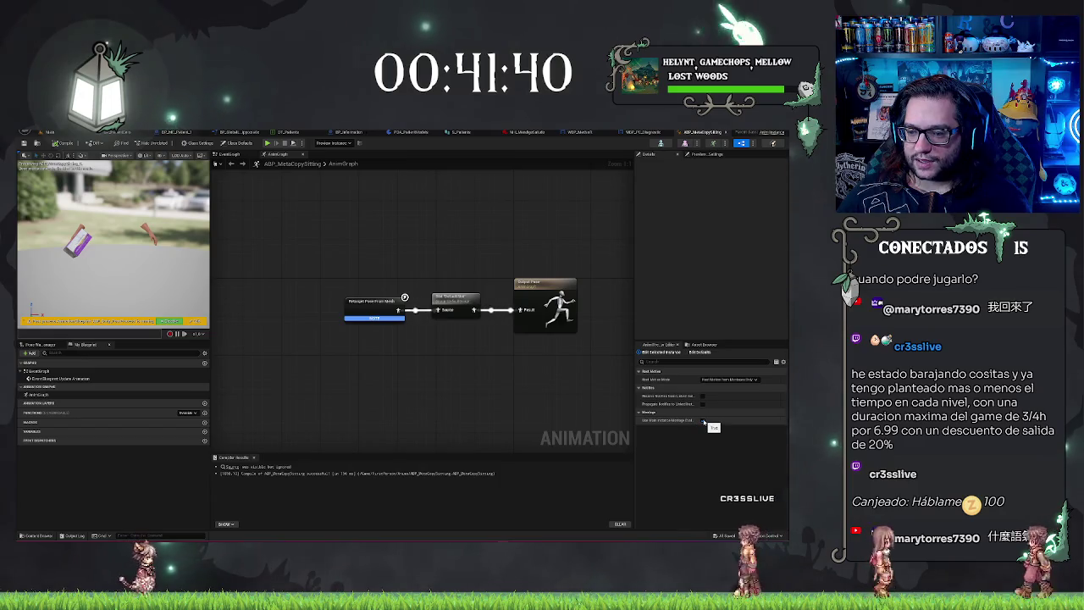
- Toggle ABP_MetaCopySitting's montage evaluation checkbox, compile and save, and return to the level
{"action": "mouse_move", "coordinate": [681, 424]}
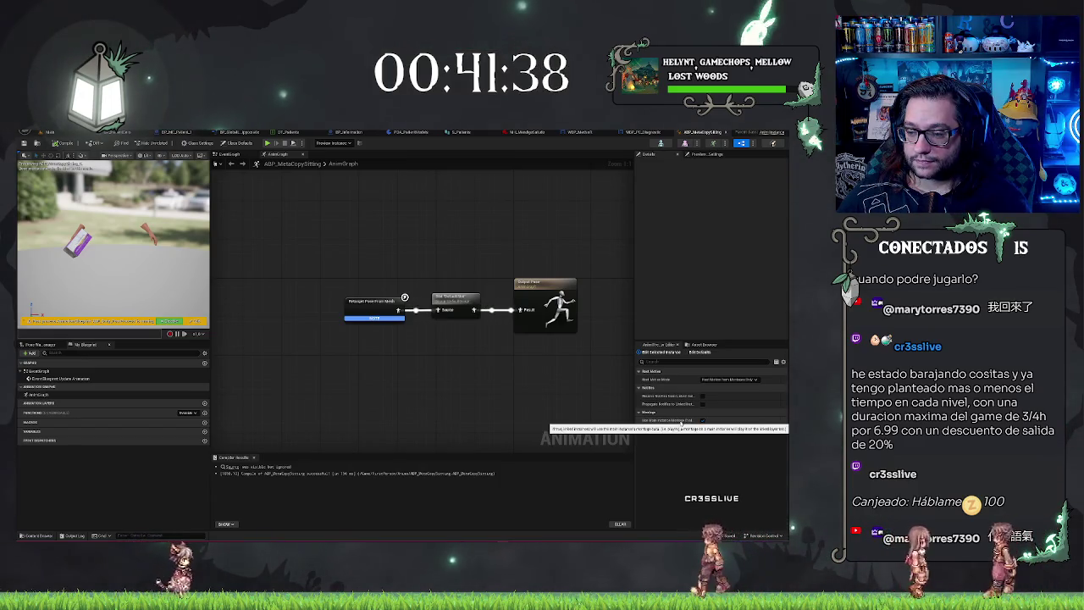
{"action": "left_click", "coordinate": [702, 420]}
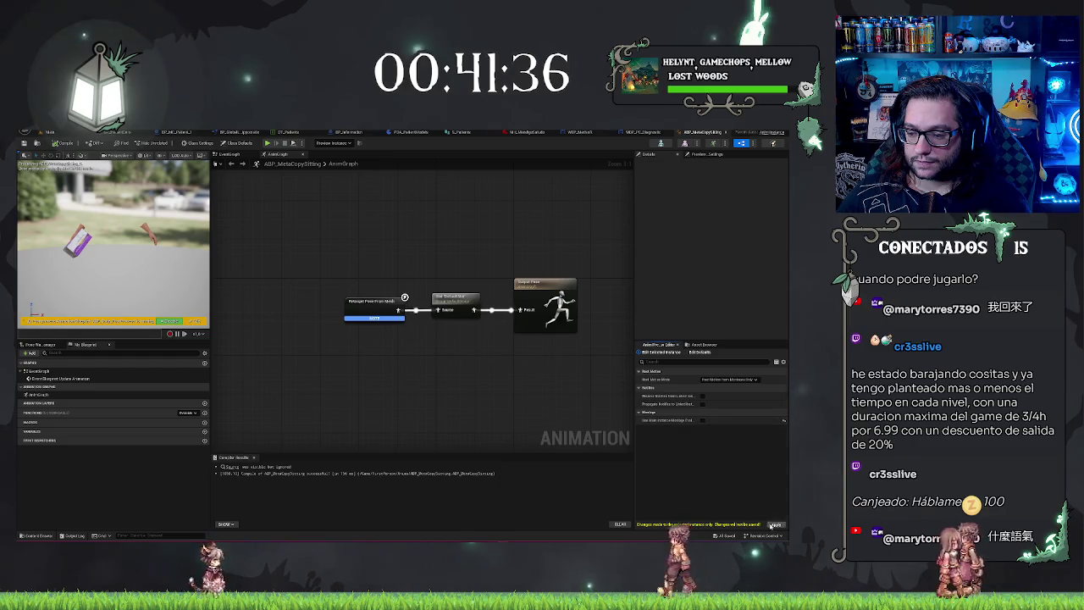
{"action": "left_click", "coordinate": [57, 144]}
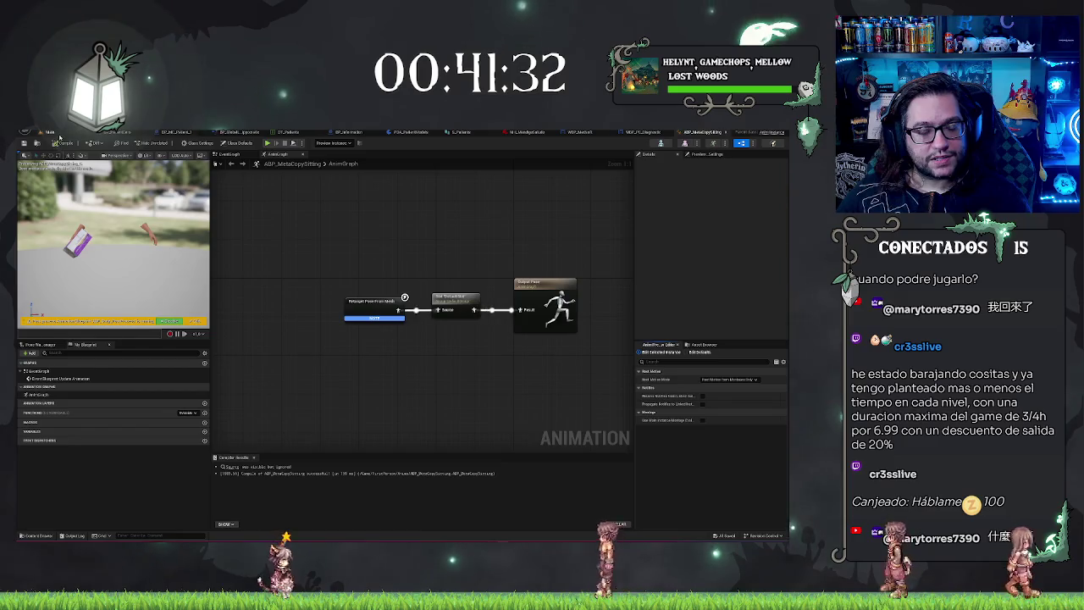
{"action": "left_click", "coordinate": [49, 132]}
{"action": "left_click_drag", "start_coordinate": [300, 291], "coordinate": [434, 256]}
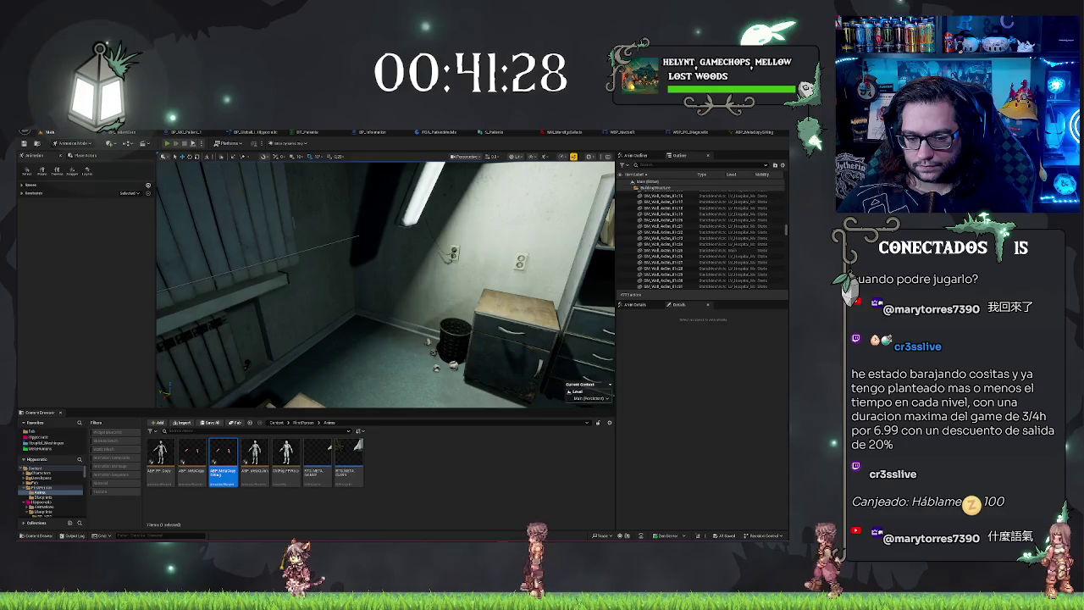
- Start another Play in Editor session with Alt+P to check the patient at the PC
{"action": "key", "text": "alt+p"}
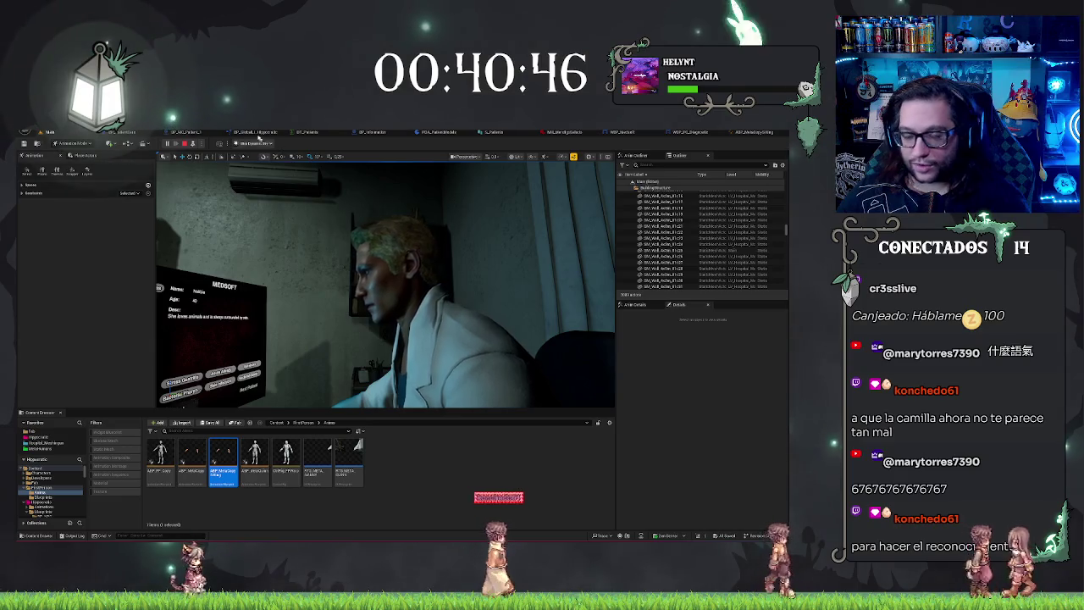
- Stop and restart the play session, then reopen the ABP_MetaCopySitting AnimGraph
{"action": "key", "text": "Escape"}
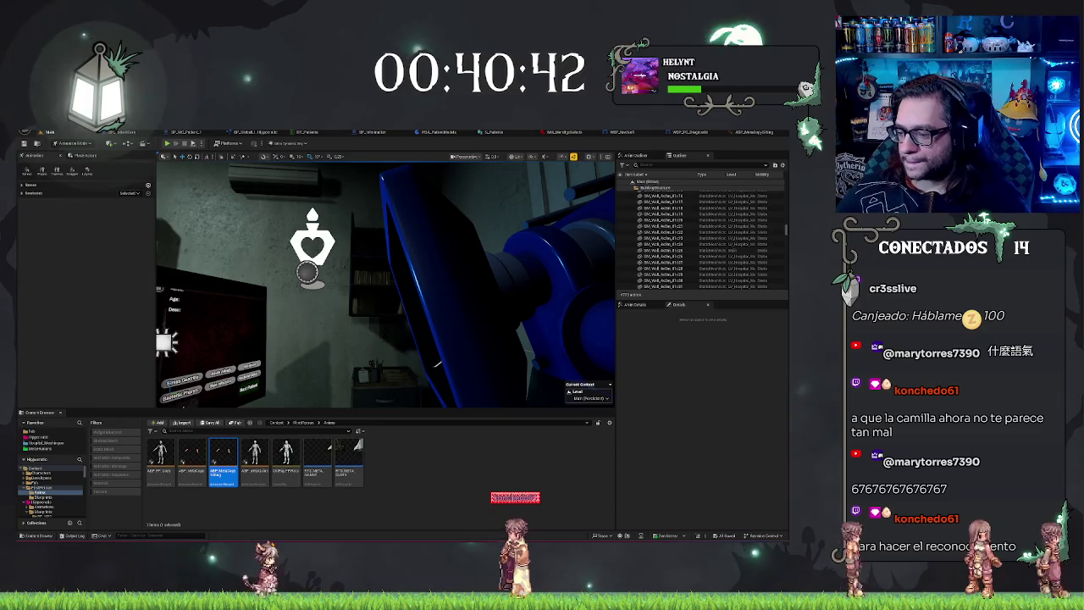
{"action": "key", "text": "alt+p"}
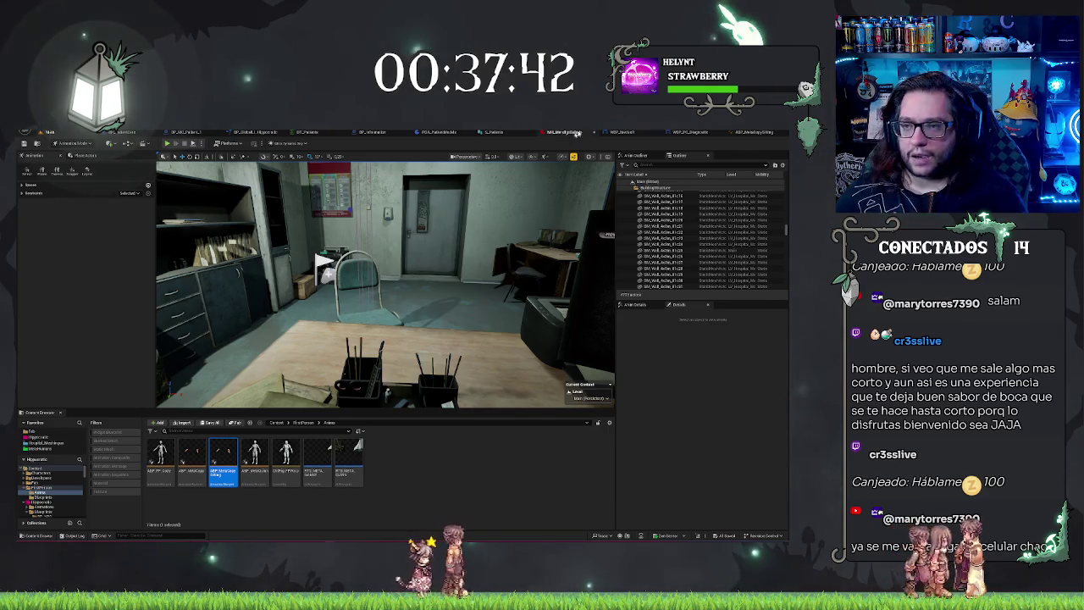
{"action": "left_click", "coordinate": [740, 133]}
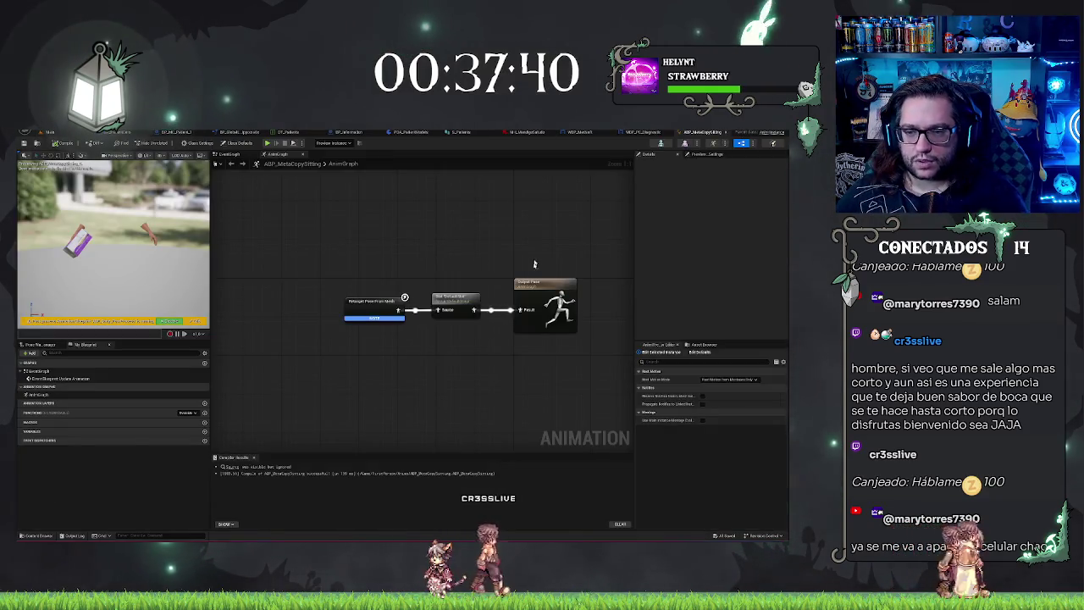
- Shift Output Pose right, relink Source, and pull a new link from Source for a node
{"action": "mouse_move", "coordinate": [534, 283]}
{"action": "left_mouse_down"}
{"action": "mouse_move", "coordinate": [590, 282]}
{"action": "mouse_move", "coordinate": [534, 261]}
{"action": "left_mouse_up"}
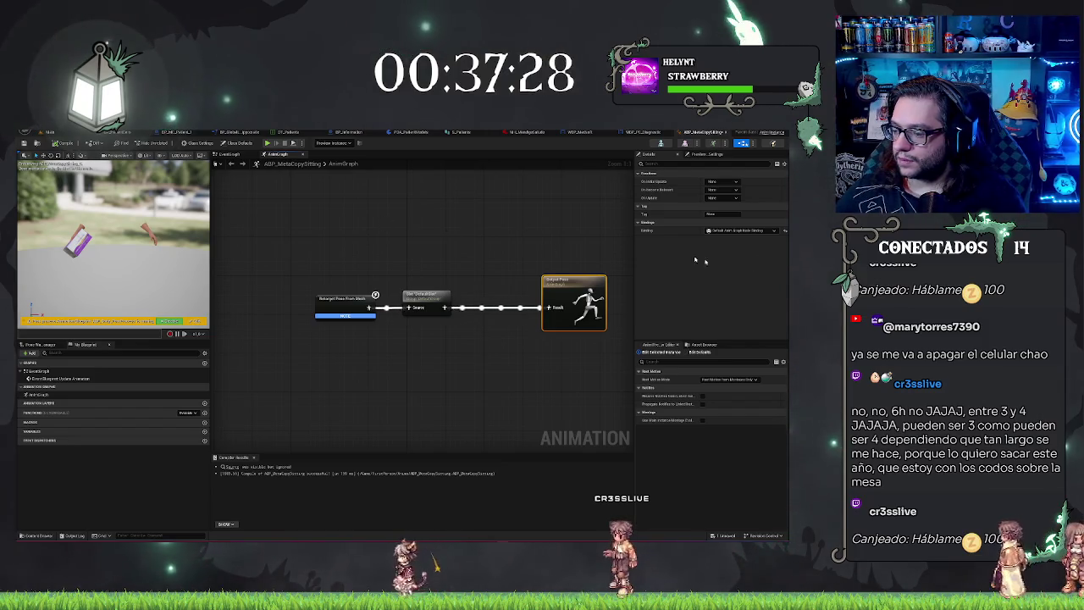
{"action": "left_click_drag", "start_coordinate": [527, 304], "coordinate": [511, 299]}
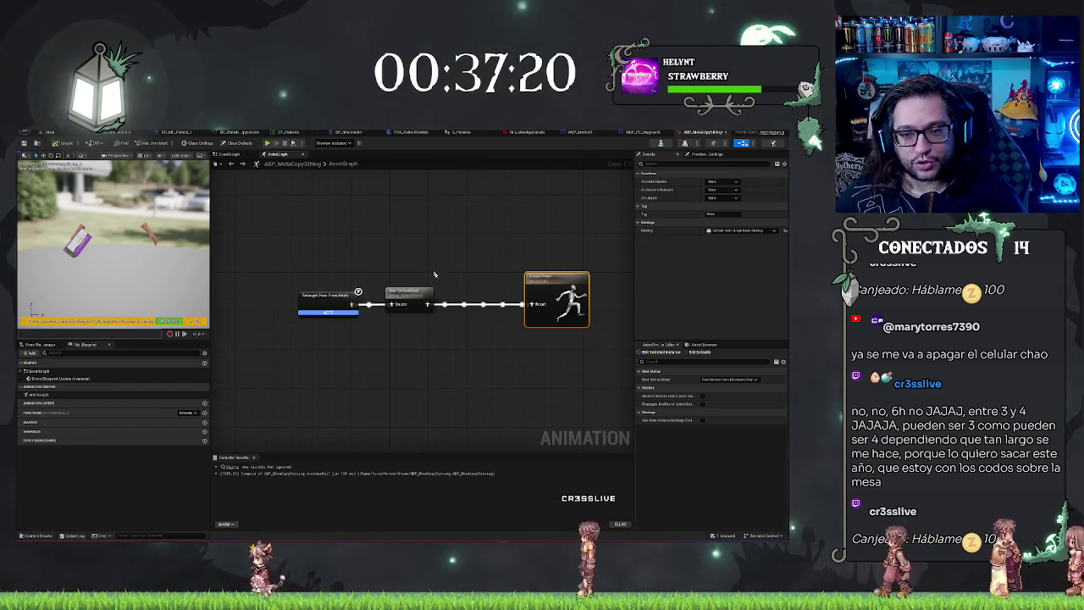
{"action": "left_click_drag", "start_coordinate": [434, 274], "coordinate": [378, 289]}
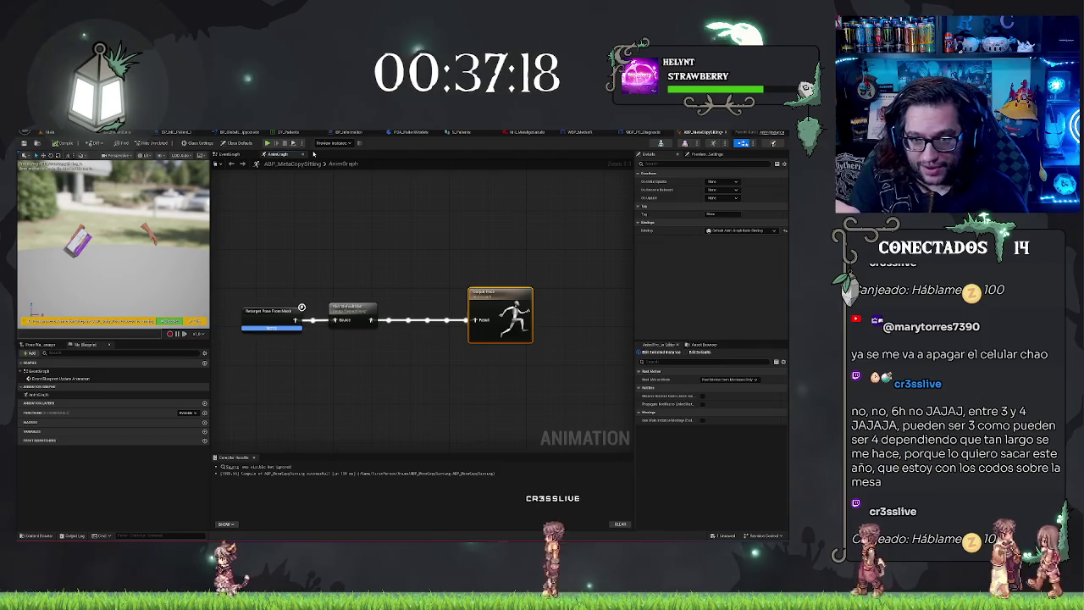
{"action": "mouse_move", "coordinate": [415, 226]}
{"action": "left_mouse_down"}
{"action": "mouse_move", "coordinate": [460, 285]}
{"action": "mouse_move", "coordinate": [476, 266]}
{"action": "mouse_move", "coordinate": [403, 247]}
{"action": "left_mouse_up"}
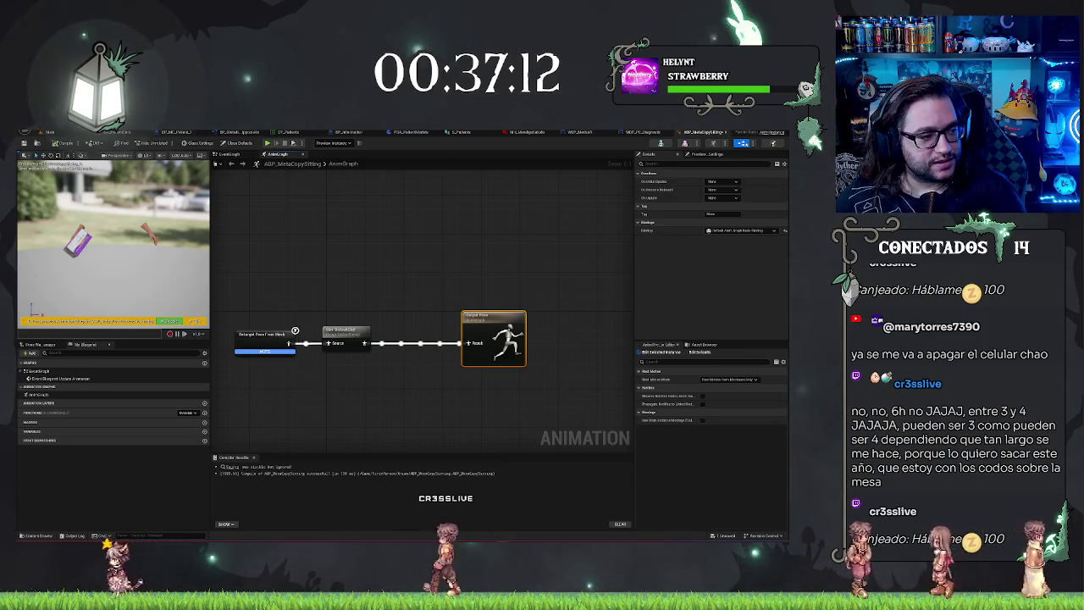
{"action": "left_click_drag", "start_coordinate": [493, 339], "coordinate": [538, 339]}
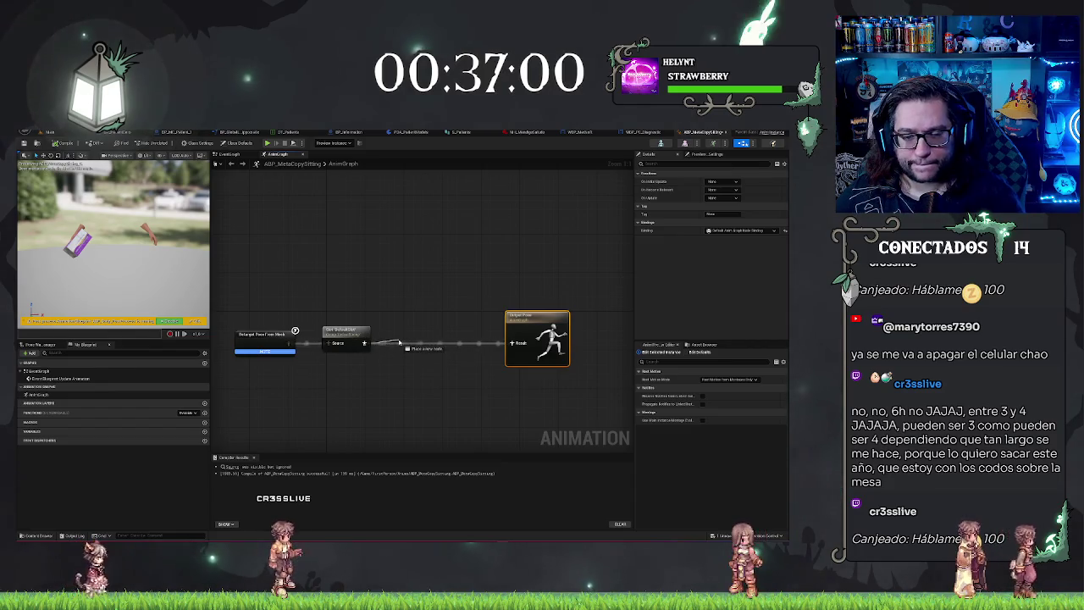
{"action": "left_click_drag", "start_coordinate": [399, 341], "coordinate": [511, 343]}
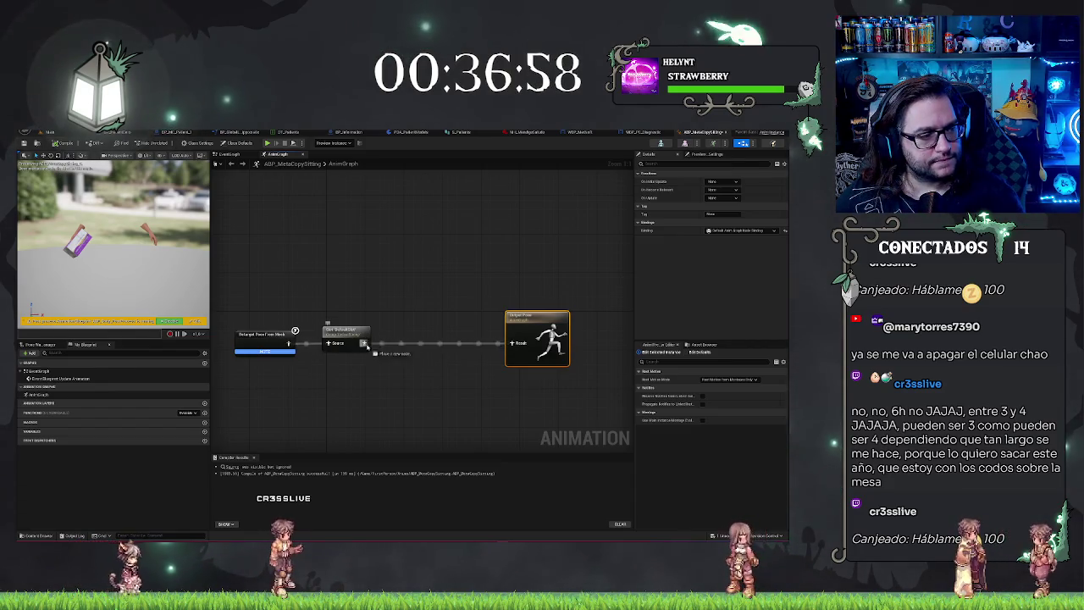
{"action": "left_click_drag", "start_coordinate": [366, 345], "coordinate": [405, 316]}
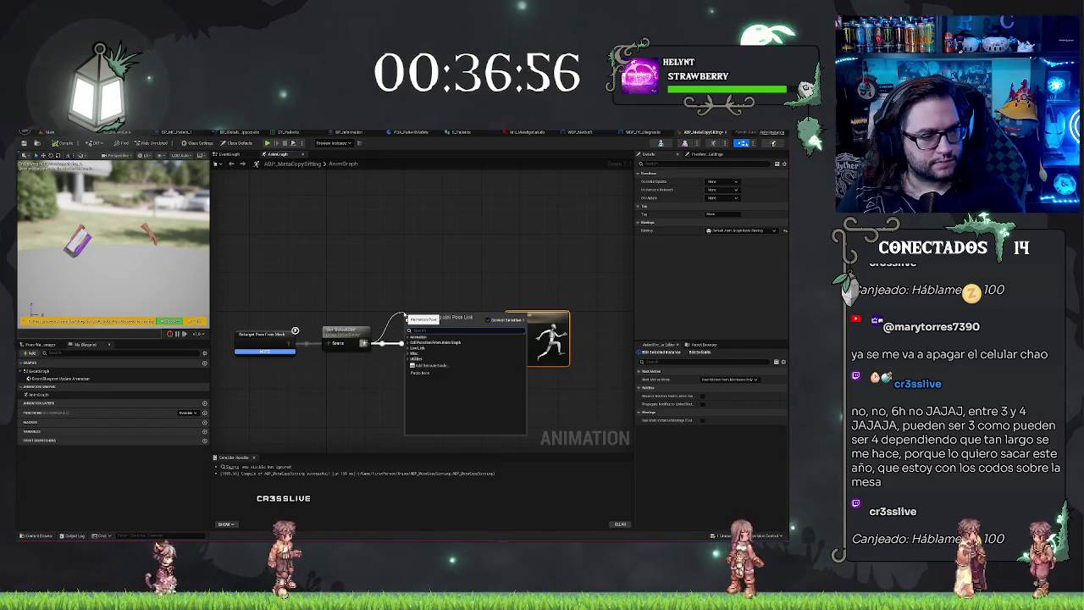
- Insert a Layered blend per bone node into the pose chain before Output Pose
{"action": "type", "text": "layered"}
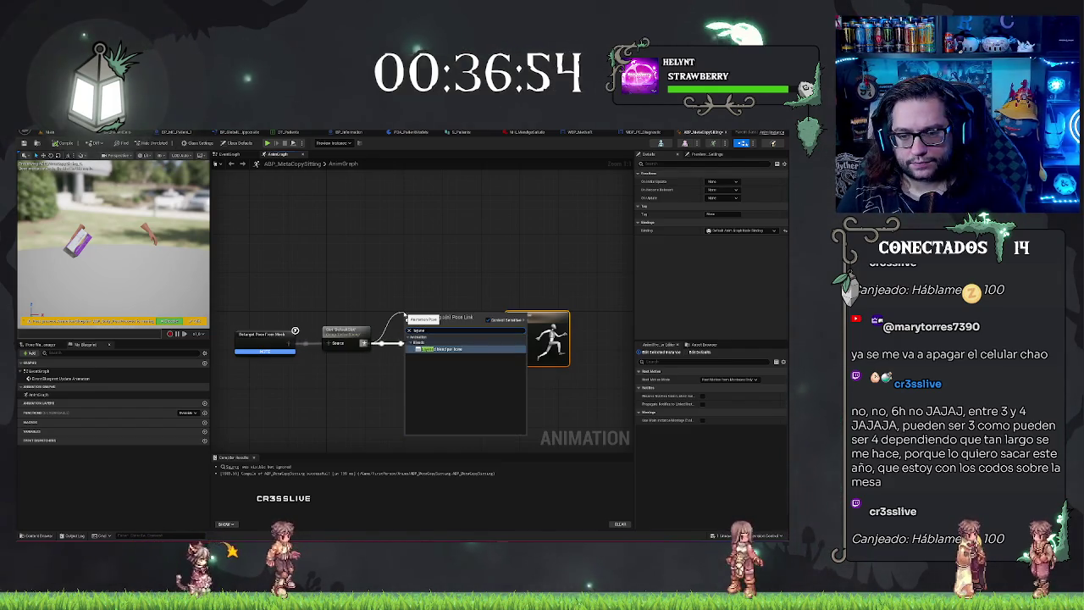
{"action": "key", "text": "Return"}
{"action": "left_click_drag", "start_coordinate": [437, 313], "coordinate": [439, 333]}
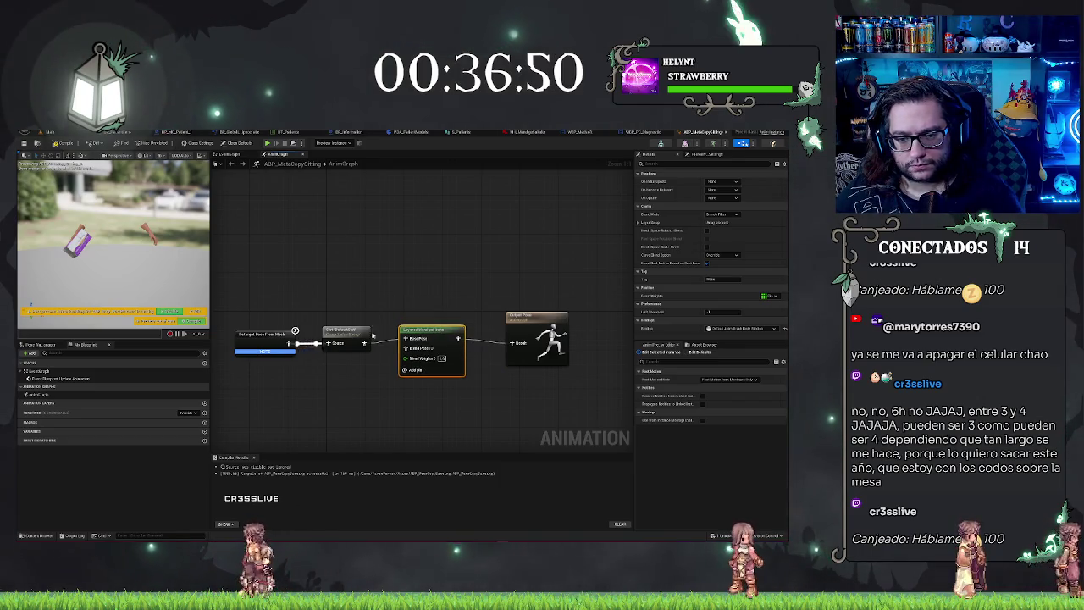
{"action": "left_click", "coordinate": [422, 301]}
{"action": "left_click", "coordinate": [356, 334]}
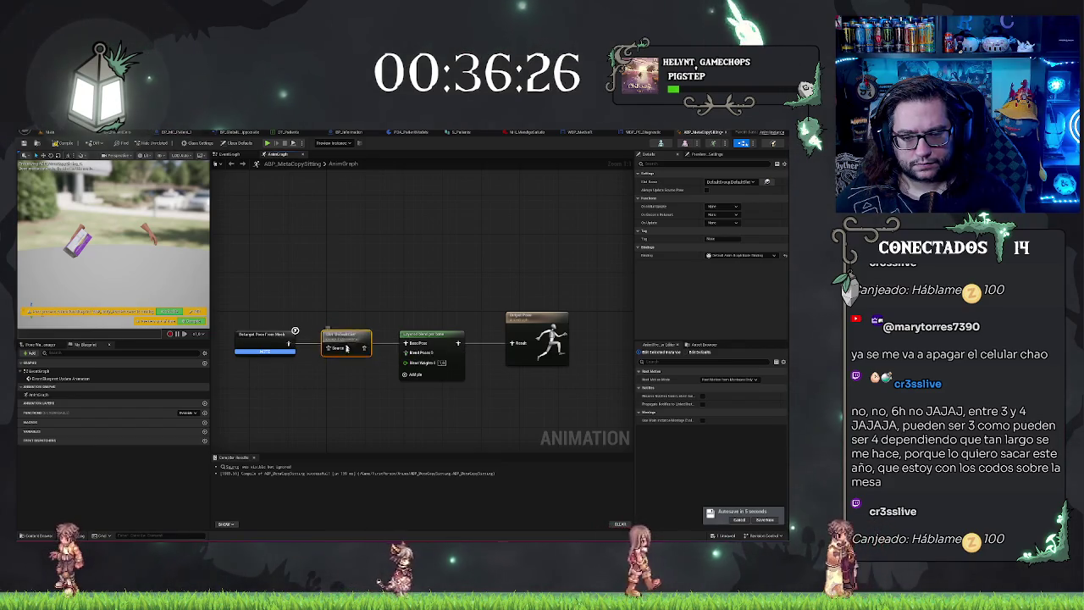
- Route Retarget Pose into the blend's base and feed the DefaultSlot node into Blend Poses 0
{"action": "left_click_drag", "start_coordinate": [343, 337], "coordinate": [343, 370]}
{"action": "mouse_move", "coordinate": [288, 342]}
{"action": "left_mouse_down"}
{"action": "mouse_move", "coordinate": [327, 373]}
{"action": "mouse_move", "coordinate": [298, 349]}
{"action": "mouse_move", "coordinate": [405, 343]}
{"action": "left_mouse_up"}
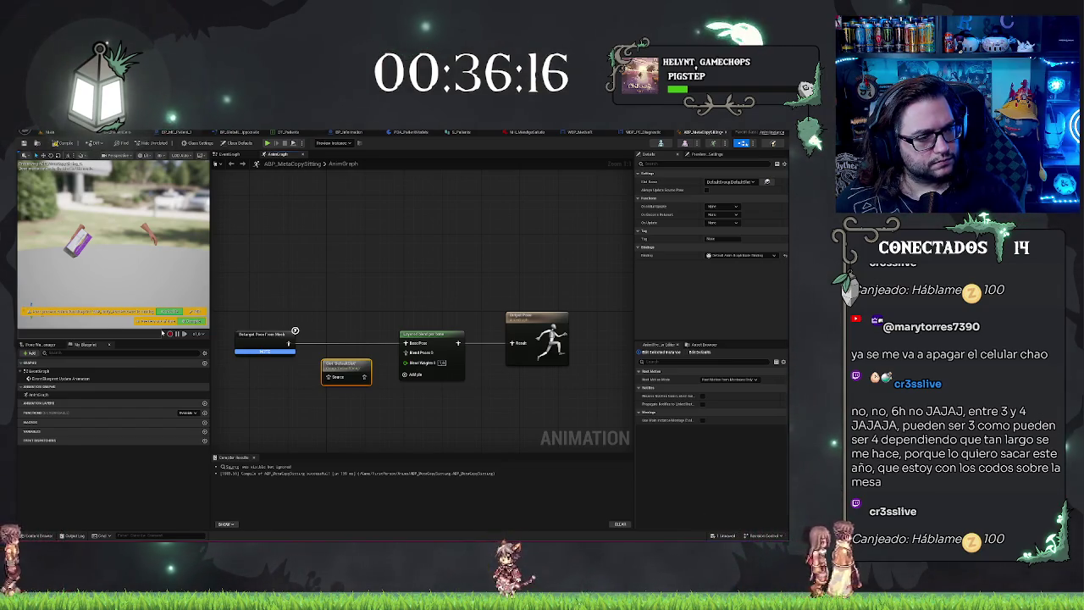
{"action": "mouse_move", "coordinate": [406, 353]}
{"action": "left_mouse_down"}
{"action": "mouse_move", "coordinate": [365, 376]}
{"action": "mouse_move", "coordinate": [349, 369]}
{"action": "left_mouse_up"}
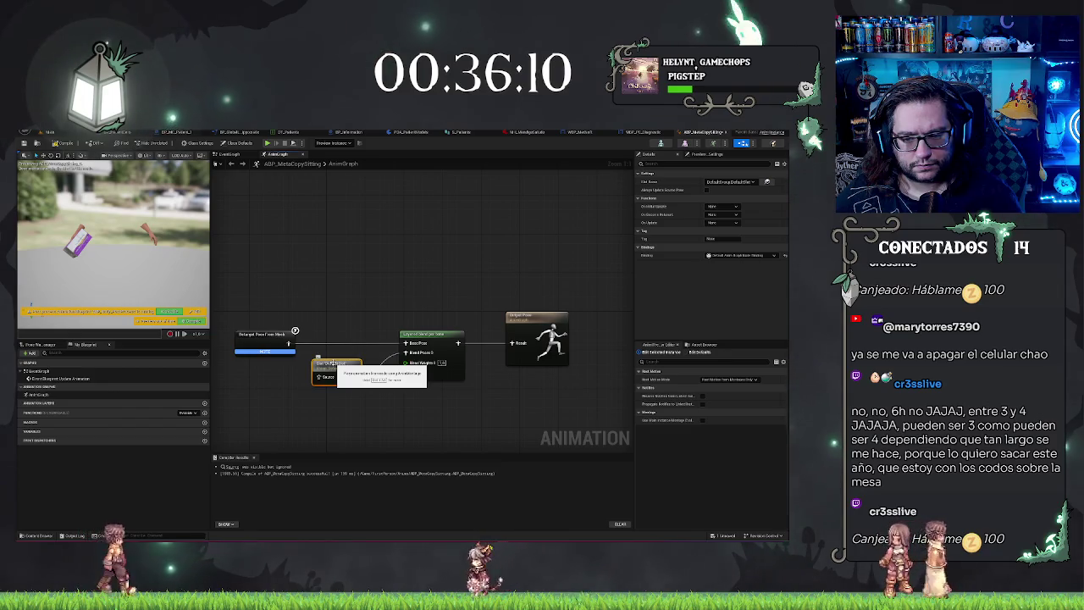
{"action": "mouse_move", "coordinate": [370, 295]}
{"action": "left_mouse_down"}
{"action": "mouse_move", "coordinate": [395, 232]}
{"action": "mouse_move", "coordinate": [370, 320]}
{"action": "left_mouse_up"}
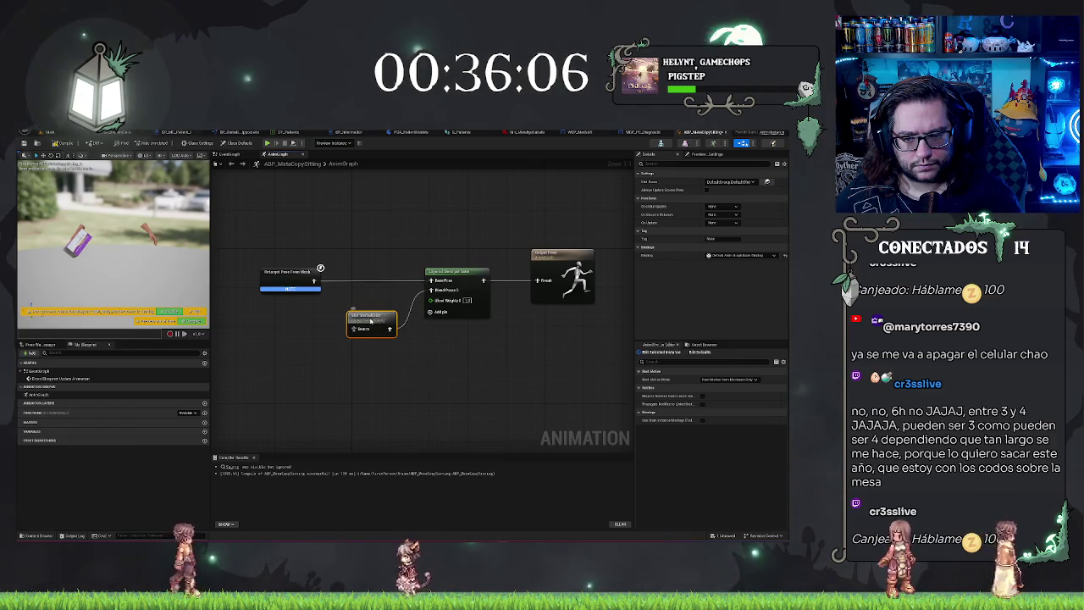
{"action": "right_click", "coordinate": [370, 320]}
{"action": "left_click", "coordinate": [348, 381]}
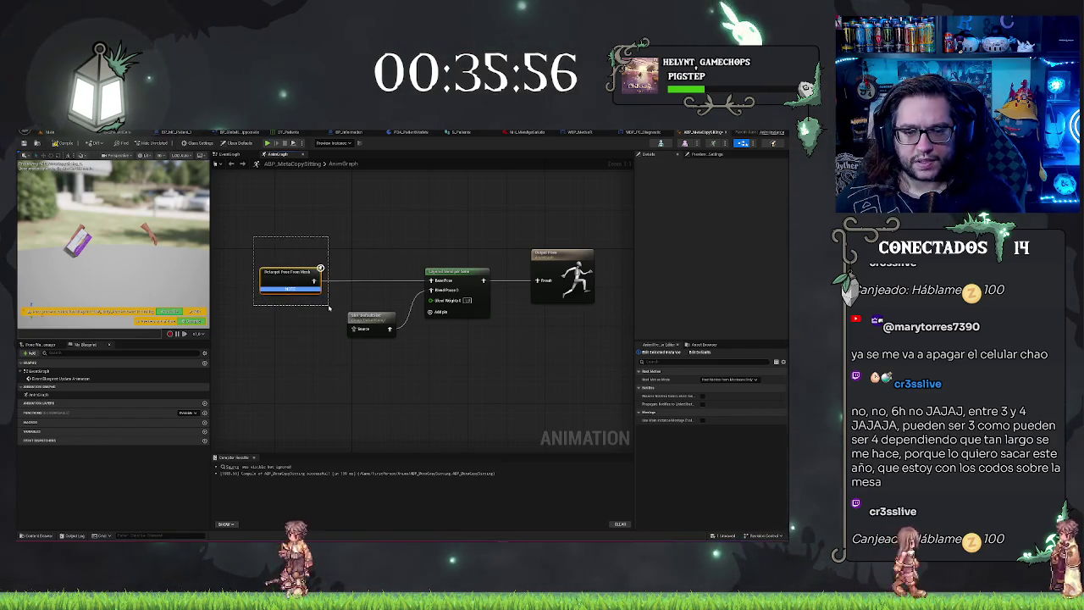
- Add a branch filter to the Layered Blend per Bone's Layer Setup Index 0 and edit its Bone Name
{"action": "left_click_drag", "start_coordinate": [329, 308], "coordinate": [330, 308]}
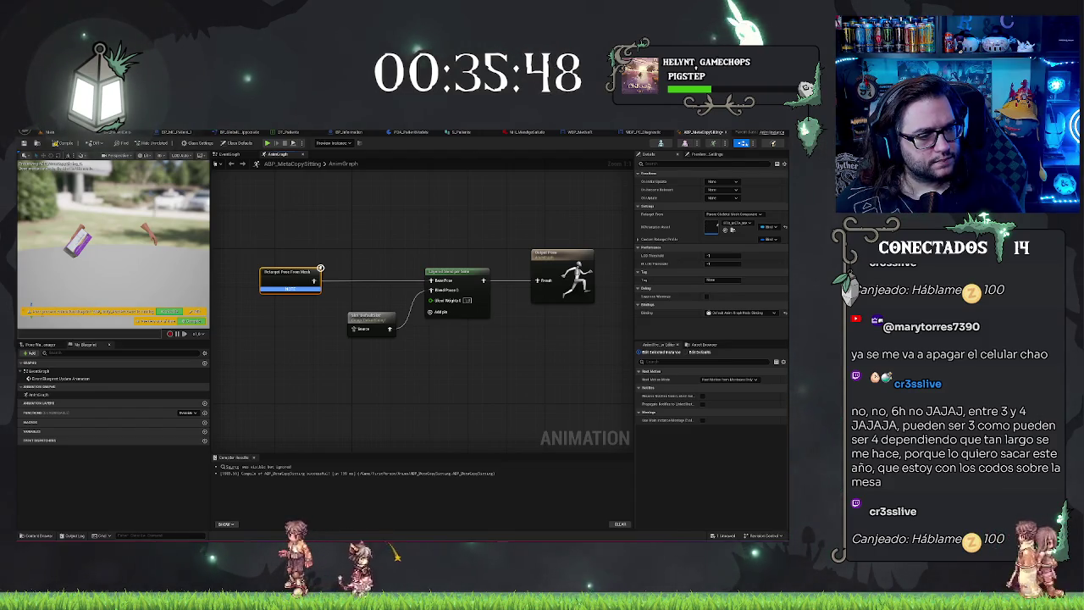
{"action": "left_click", "coordinate": [450, 275]}
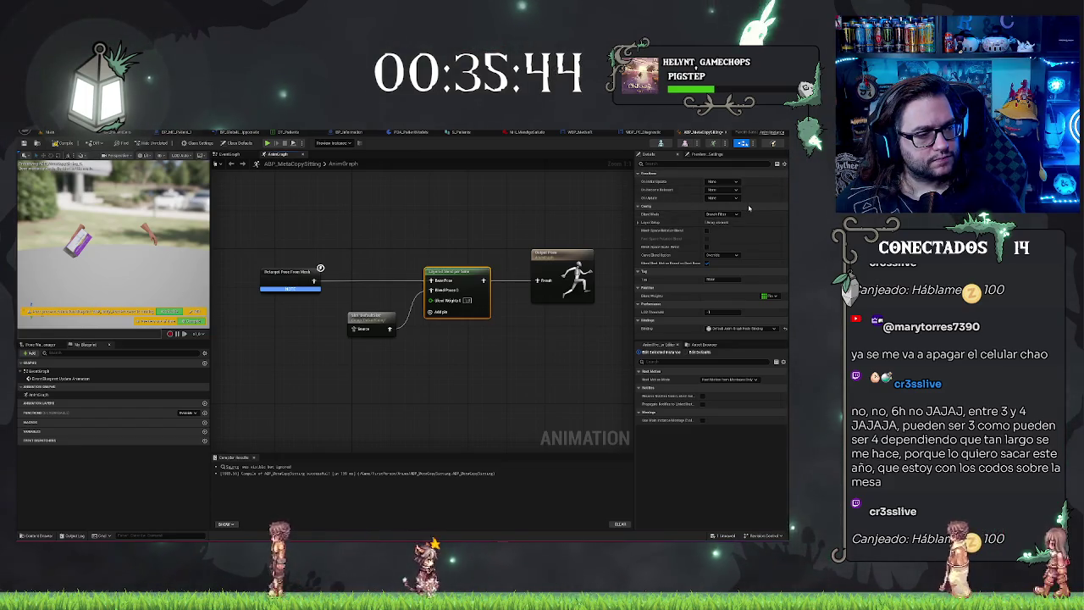
{"action": "left_click", "coordinate": [641, 222]}
{"action": "left_click", "coordinate": [647, 231]}
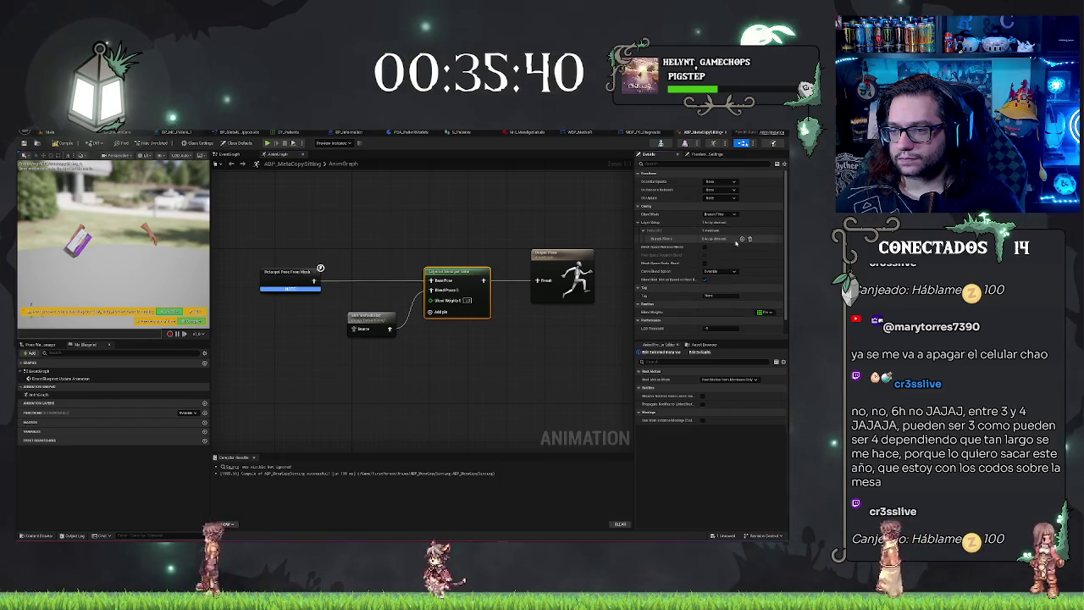
{"action": "left_click", "coordinate": [649, 239]}
{"action": "left_click", "coordinate": [652, 247]}
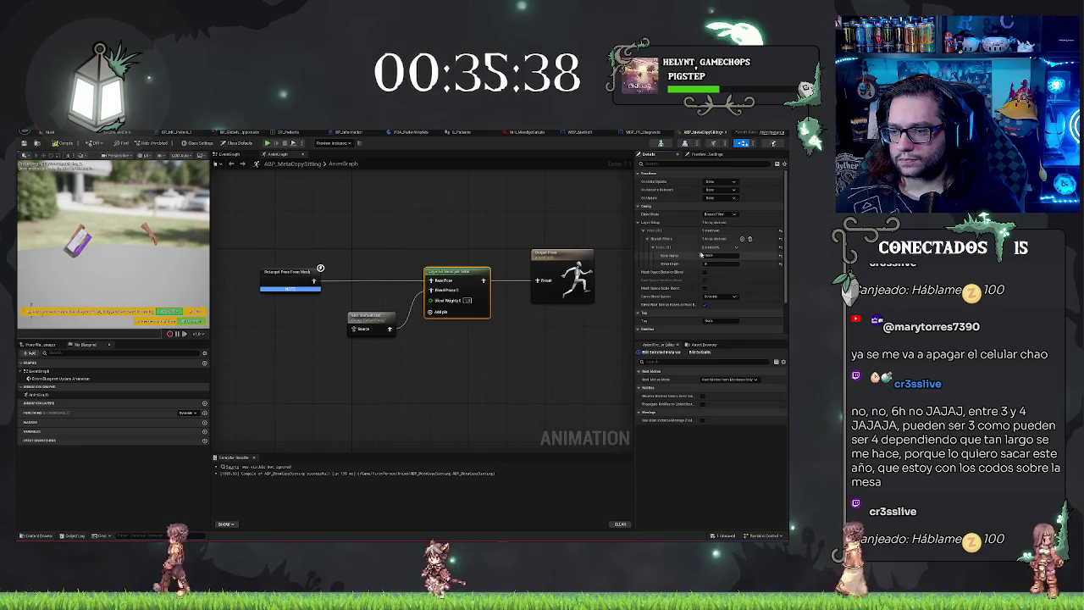
{"action": "left_click", "coordinate": [708, 255]}
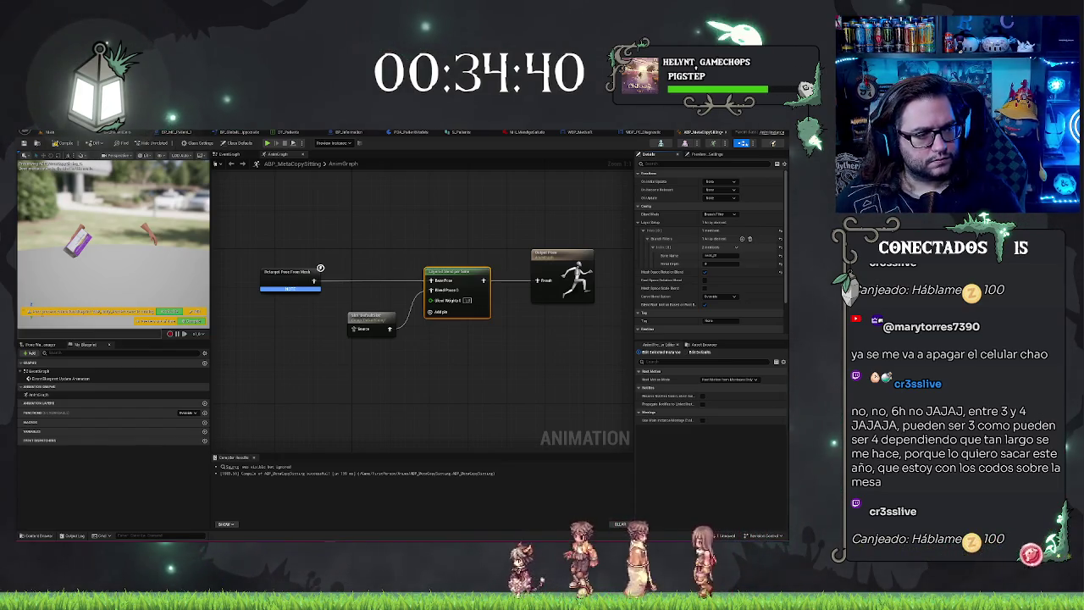
- Compile ABP_MetaCopySitting and reframe the AnimGraph around the blend nodes
{"action": "left_click", "coordinate": [56, 143]}
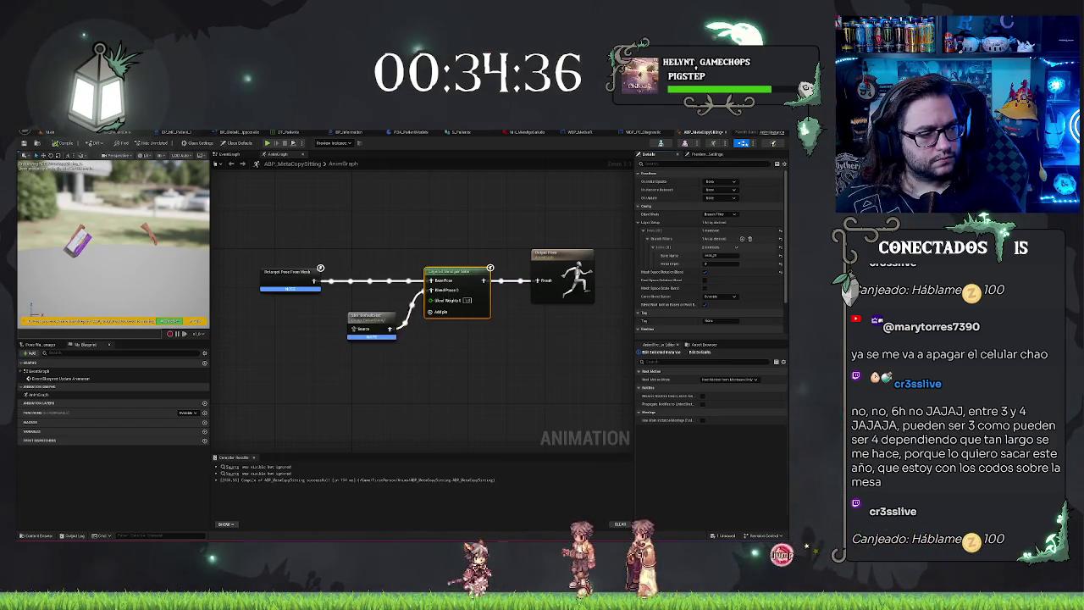
{"action": "left_click_drag", "start_coordinate": [429, 378], "coordinate": [370, 382]}
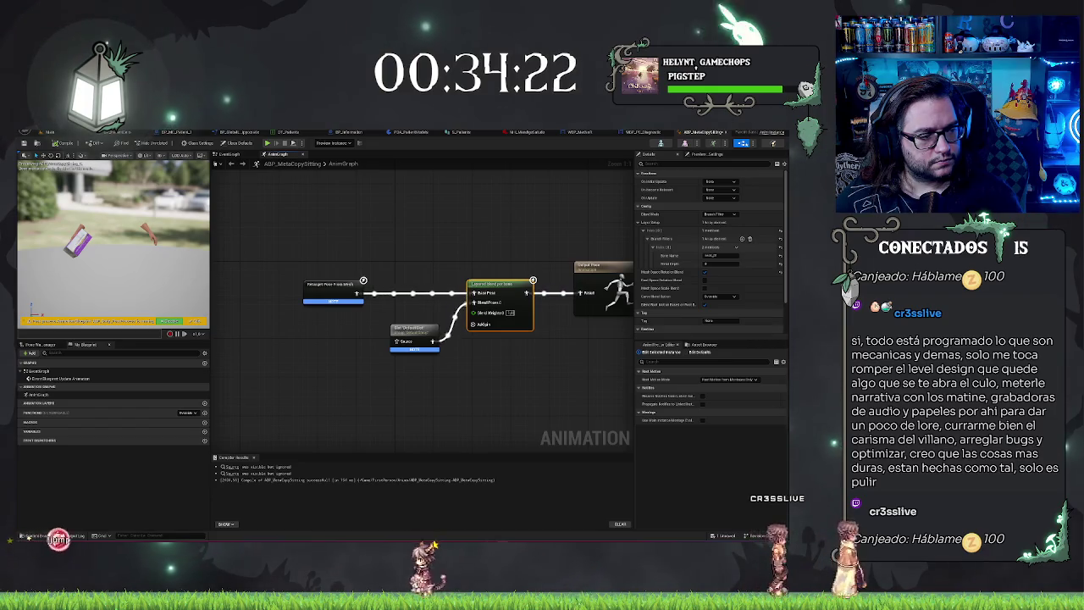
- Cache the Retarget Pose From Mesh output in a Save Cached Pose node named SittingPose
{"action": "mouse_move", "coordinate": [331, 288]}
{"action": "left_mouse_down"}
{"action": "mouse_move", "coordinate": [273, 289]}
{"action": "mouse_move", "coordinate": [327, 288]}
{"action": "left_mouse_up"}
{"action": "type", "text": "cal"}
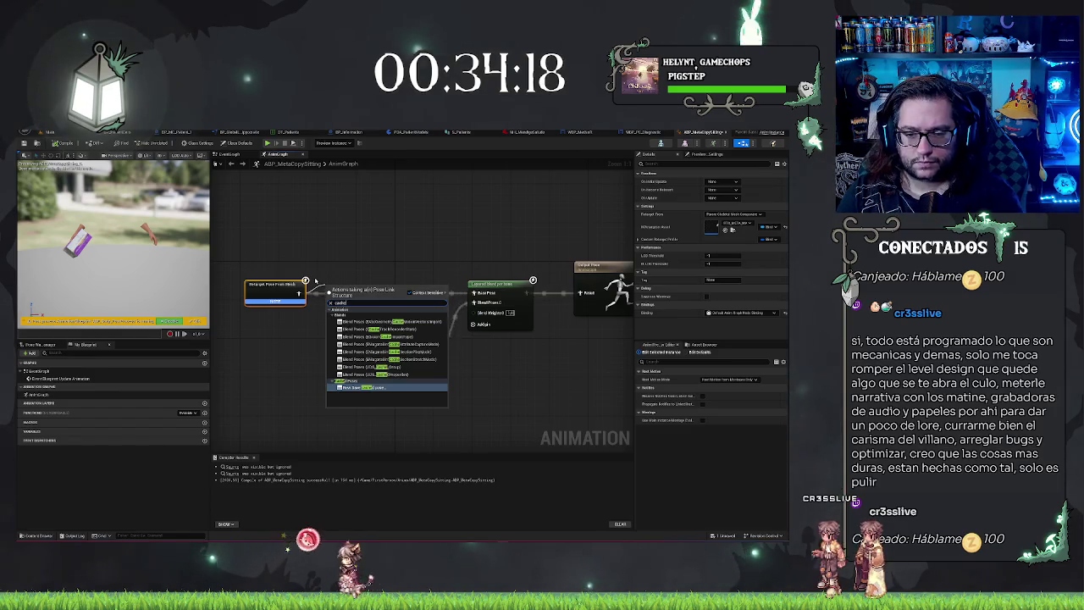
{"action": "key", "text": "Return"}
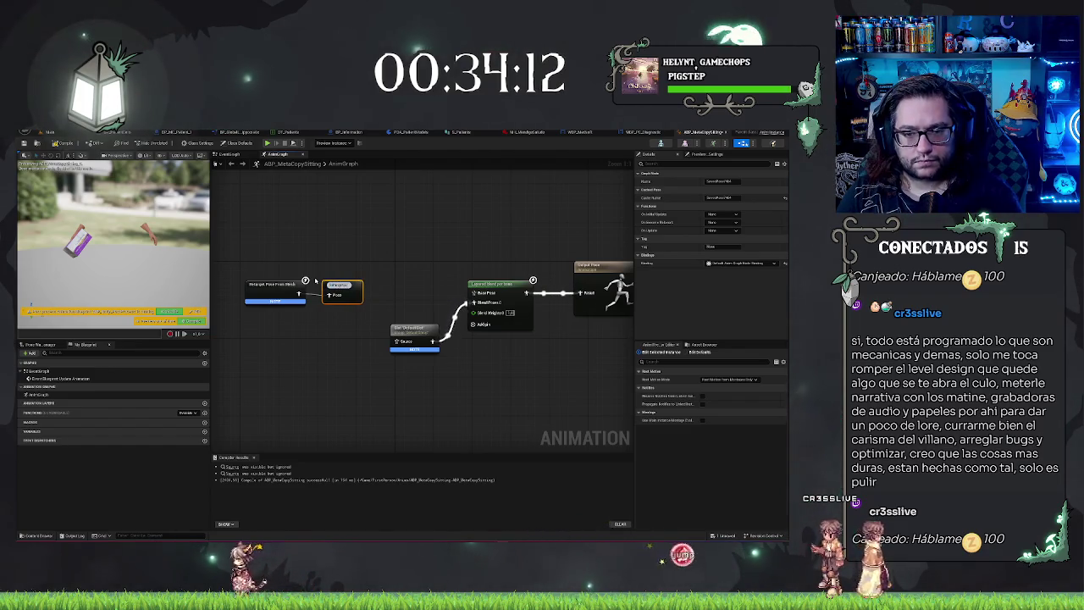
{"action": "type", "text": "SrRetPose"}
- Wire a Use cached SittingPose node into the slot's Source and compile the blueprint
{"action": "right_click", "coordinate": [337, 339]}
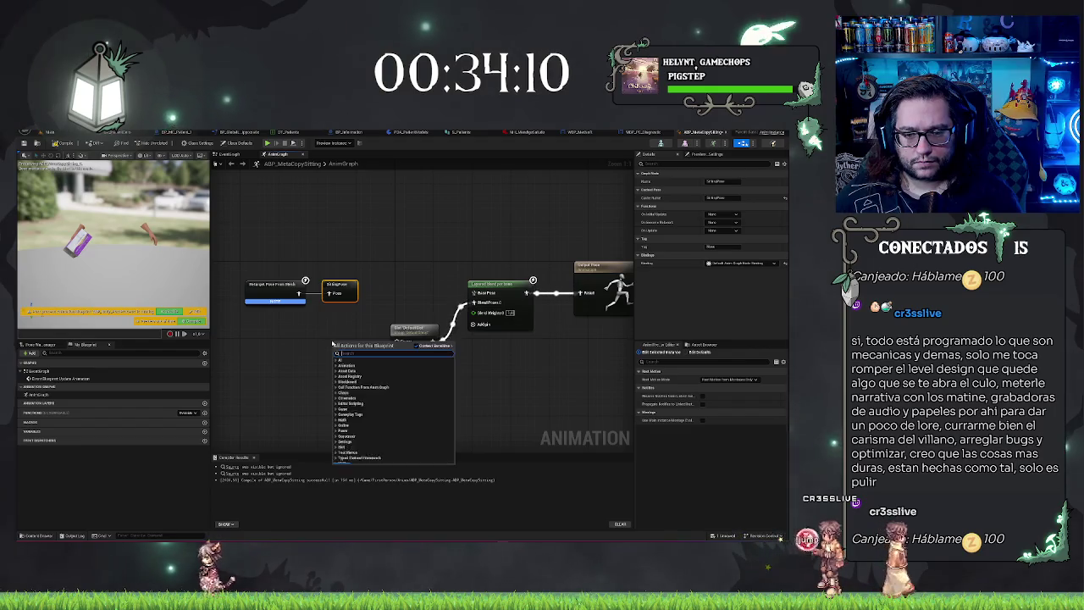
{"action": "type", "text": "get pos"}
{"action": "key", "text": "BackSpace"}
{"action": "key", "text": "BackSpace"}
{"action": "key", "text": "BackSpace"}
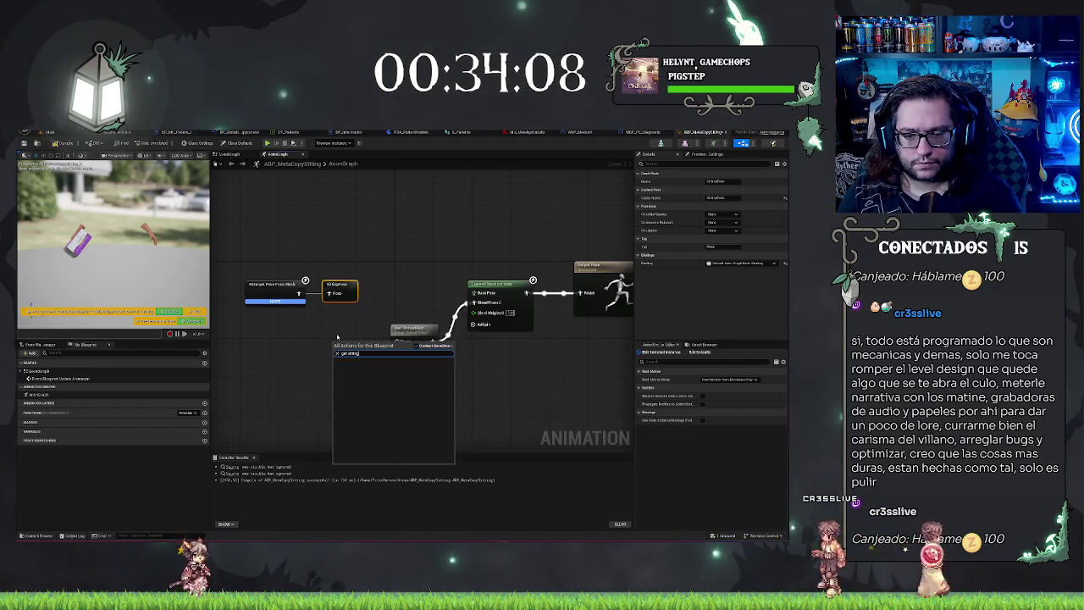
{"action": "type", "text": "sitting"}
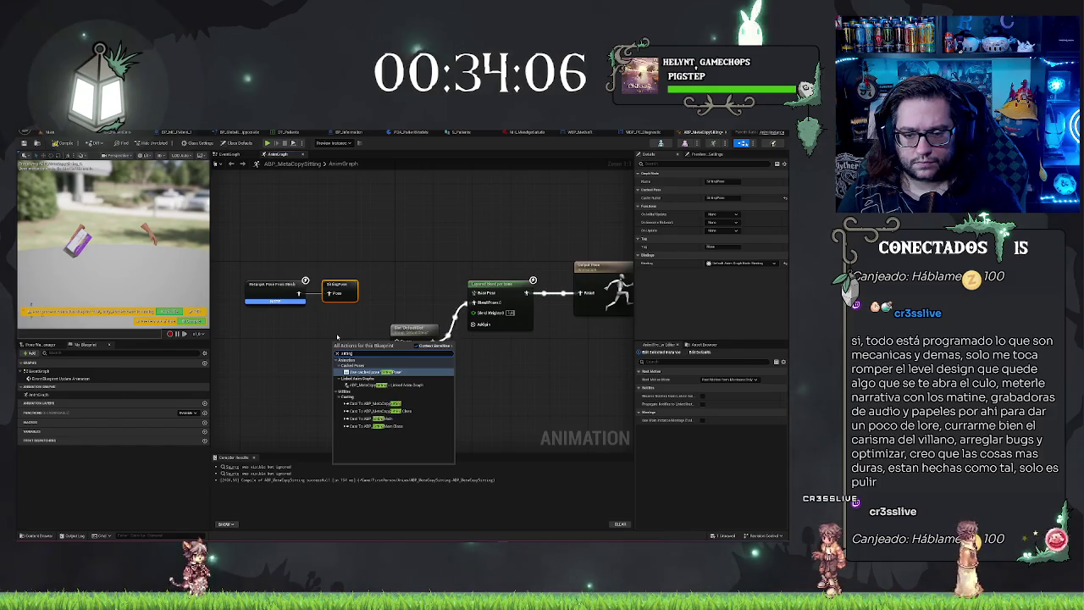
{"action": "key", "text": "Return"}
{"action": "mouse_move", "coordinate": [335, 340]}
{"action": "left_mouse_down"}
{"action": "mouse_move", "coordinate": [311, 331]}
{"action": "mouse_move", "coordinate": [403, 342]}
{"action": "left_mouse_up"}
{"action": "left_click", "coordinate": [110, 177]}
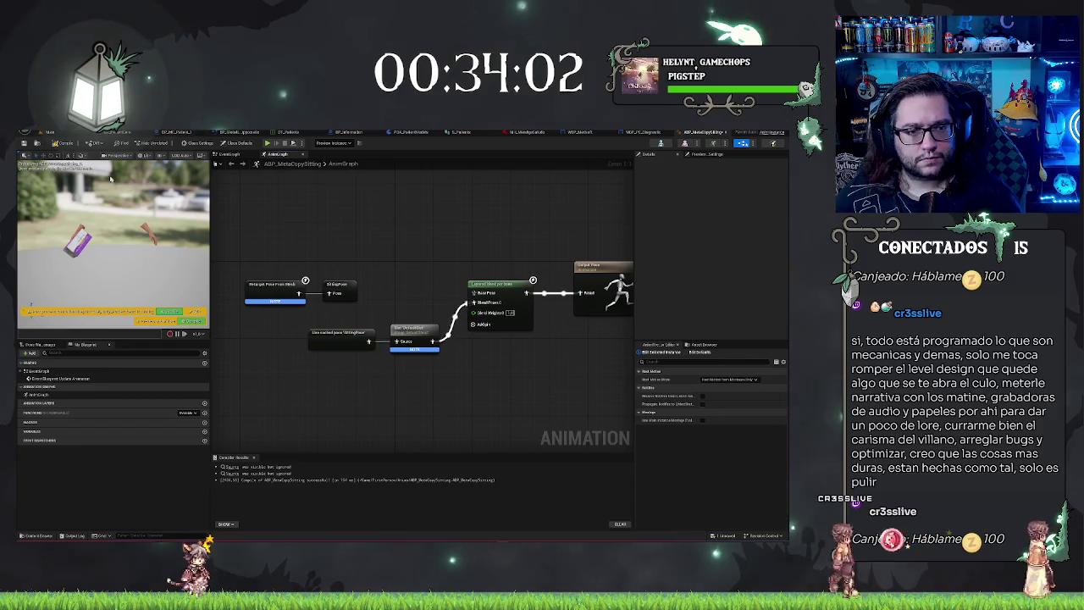
{"action": "left_click", "coordinate": [60, 142]}
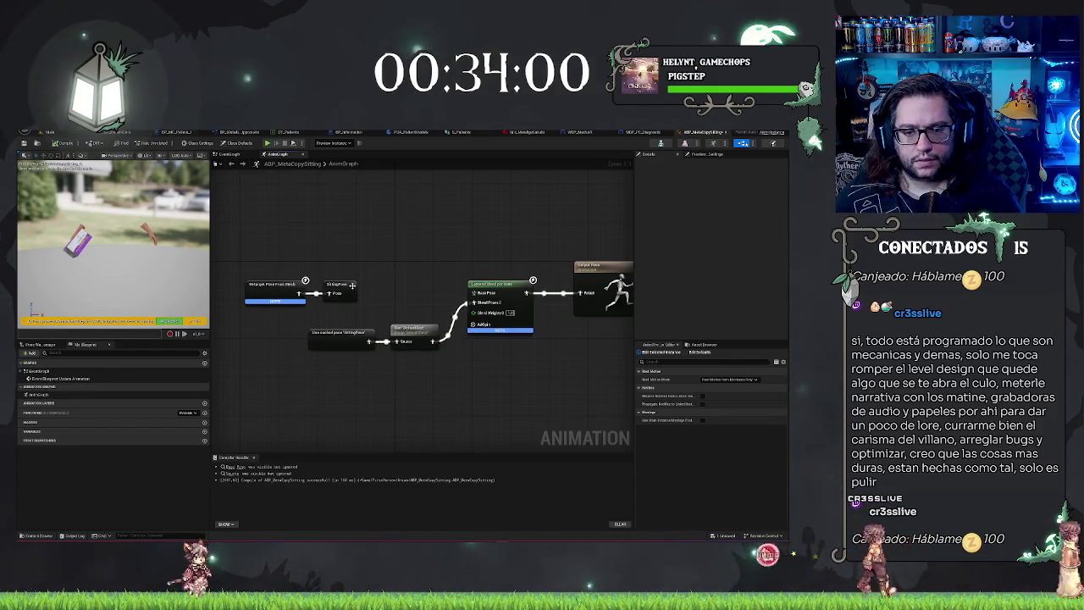
- Duplicate the cached SittingPose node for the blend's Base Pose, then return to the hospital level
{"action": "left_click", "coordinate": [339, 332]}
{"action": "key", "text": "ctrl+c"}
{"action": "key", "text": "ctrl+v"}
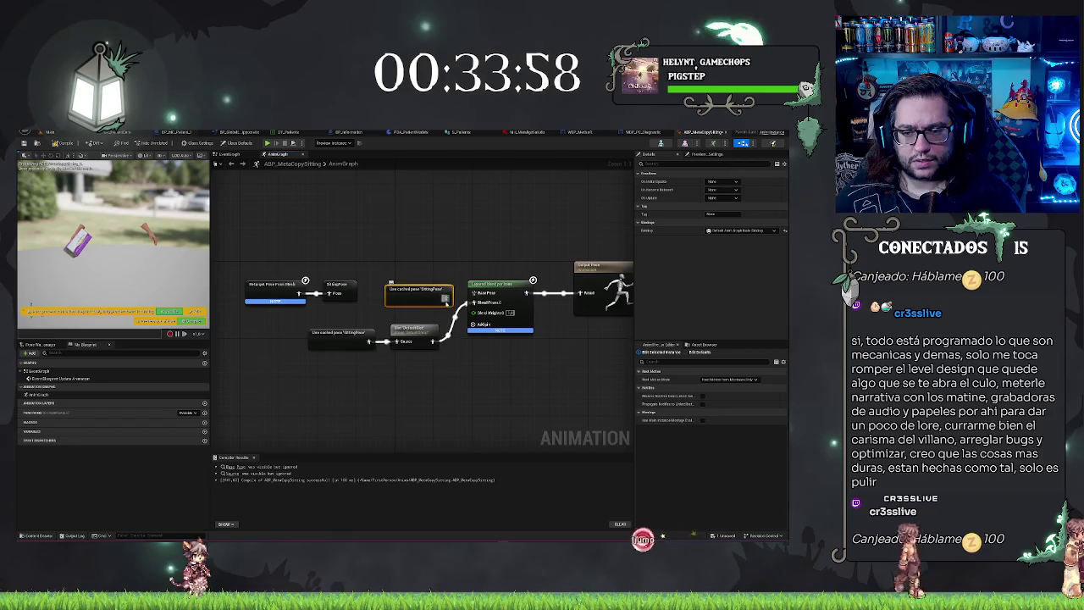
{"action": "left_click_drag", "start_coordinate": [444, 298], "coordinate": [434, 293]}
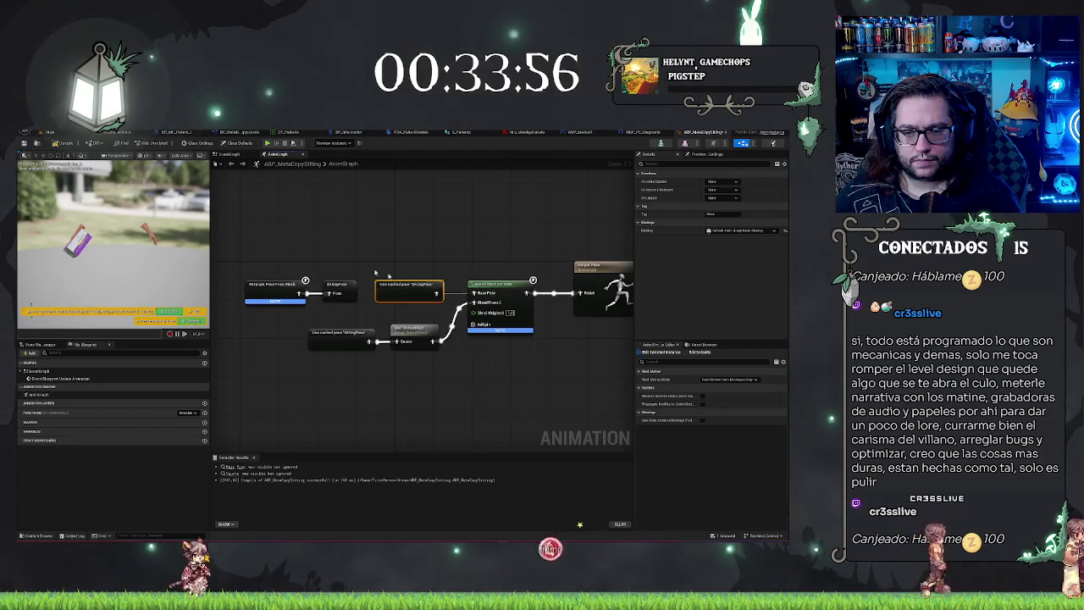
{"action": "left_click", "coordinate": [59, 132]}
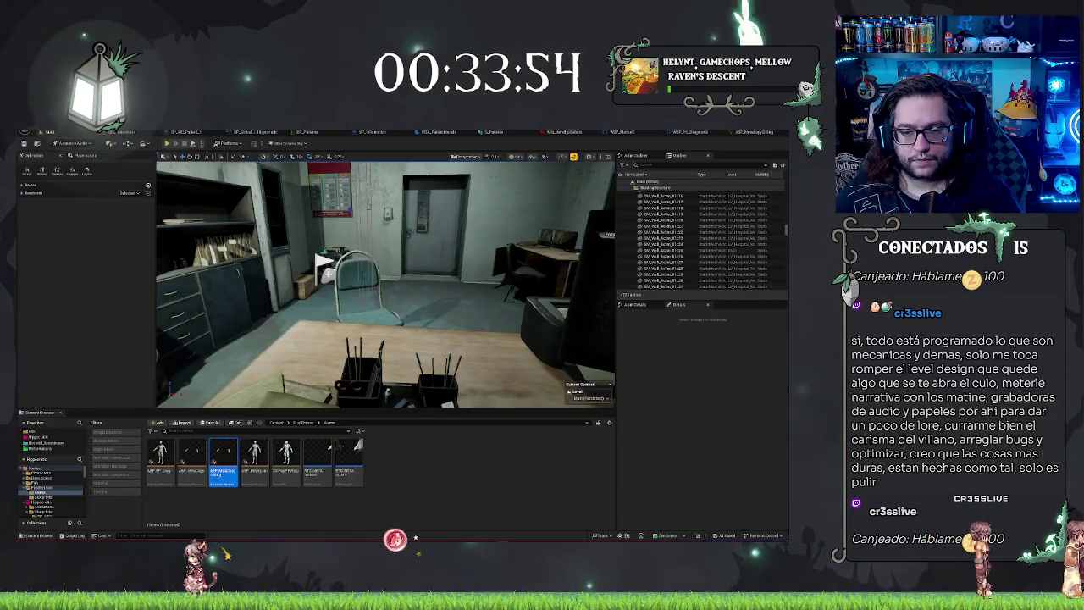
- Glance back at the ABP graph, then start Play In Editor with Alt+P
{"action": "left_click", "coordinate": [750, 132]}
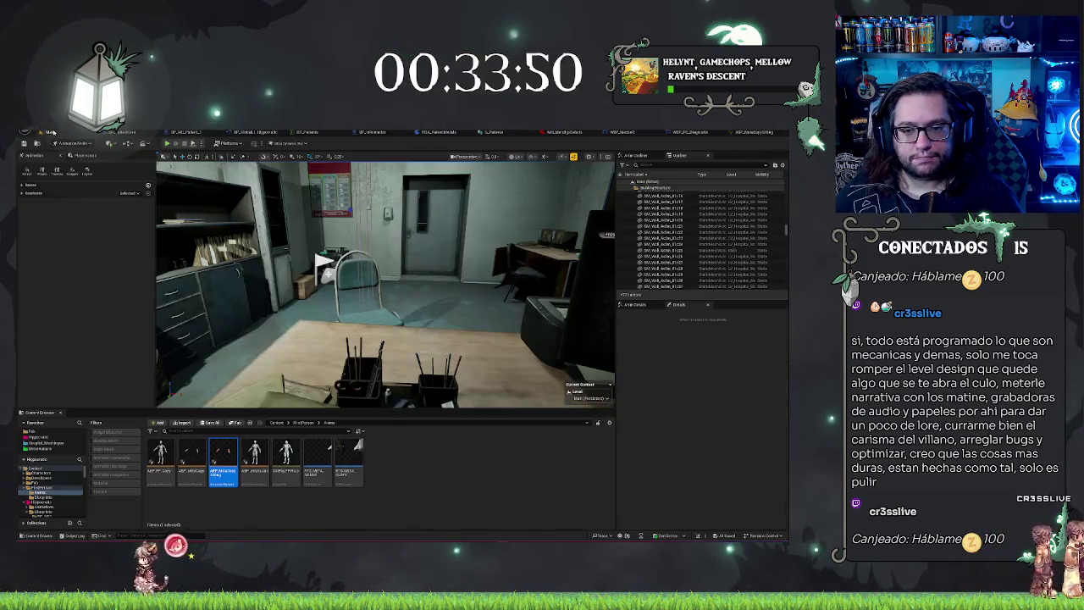
{"action": "left_click", "coordinate": [59, 132]}
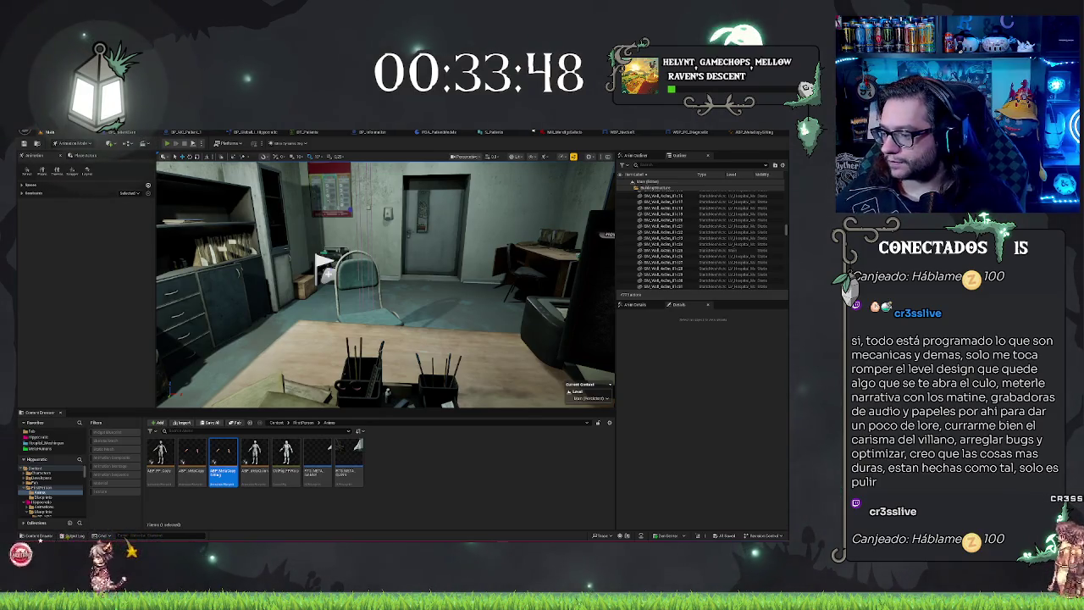
{"action": "key", "text": "alt+p"}
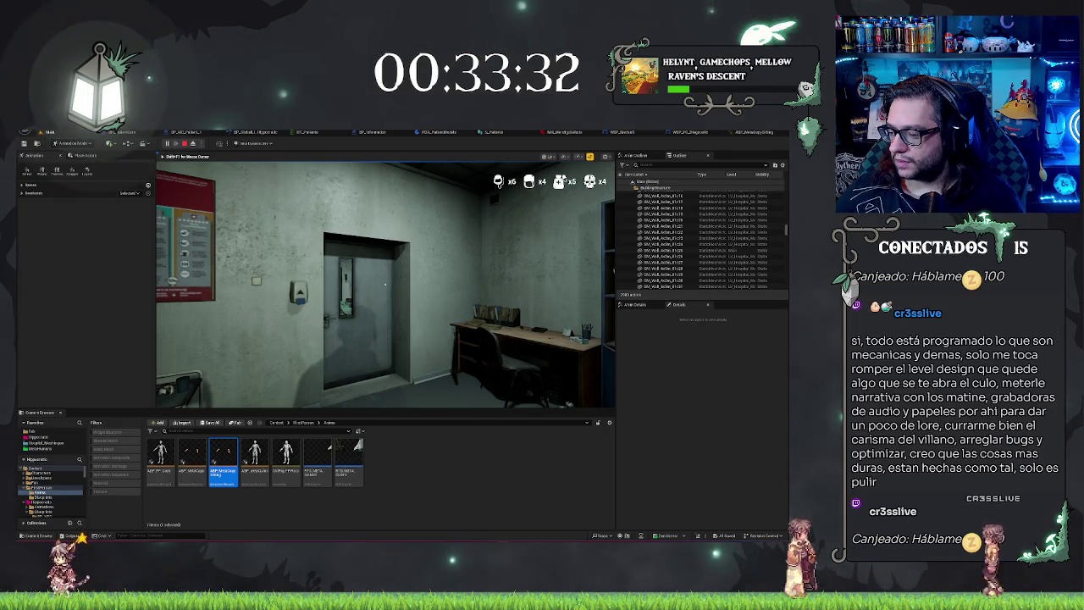
- Use the MEDPEDIA diagnosis computer in play mode, then exit its screen view with Escape
{"action": "mouse_move", "coordinate": [386, 283]}
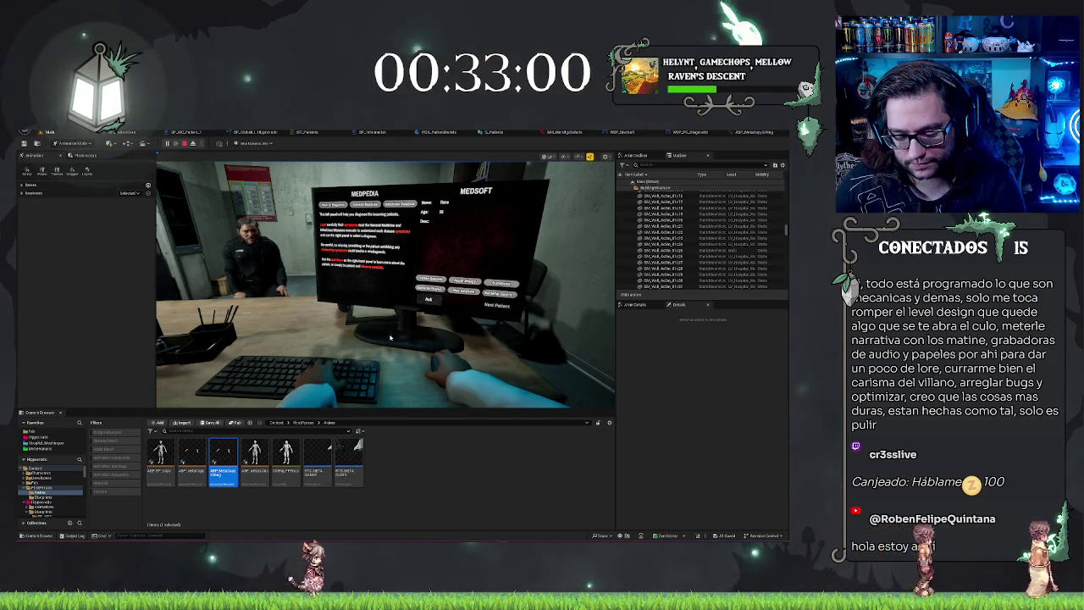
{"action": "key", "text": "Escape"}
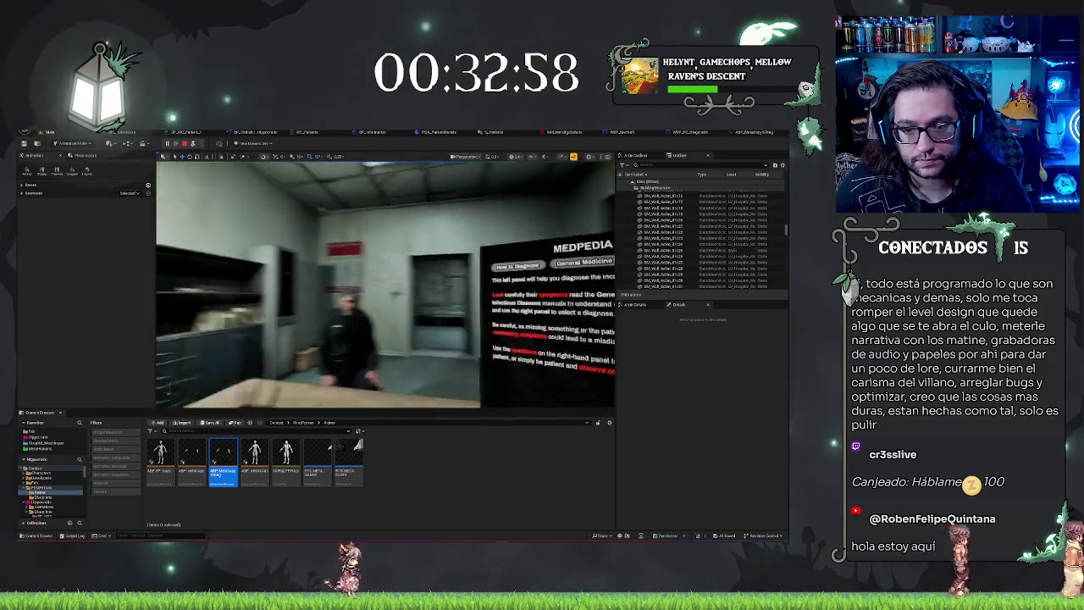